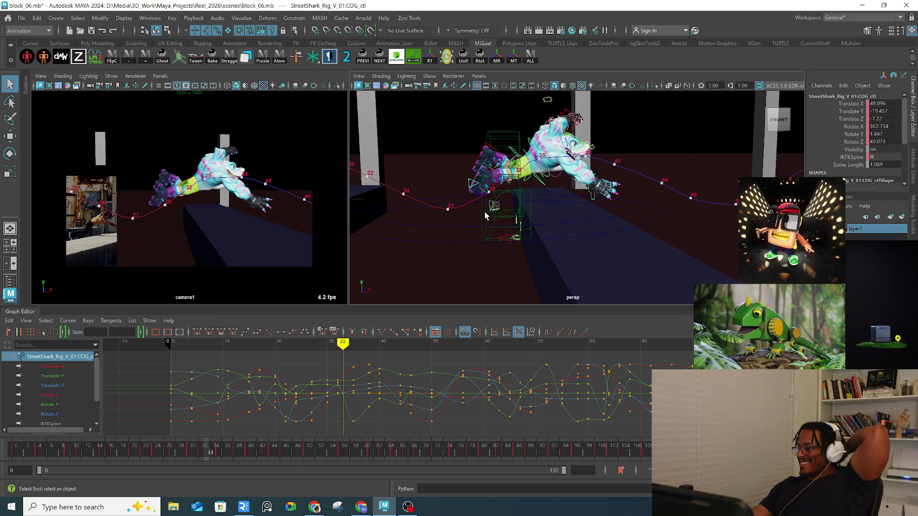
Step: Review frames 30–32 from low behind the shark and switch the COG control to Rotate
click(189, 452)
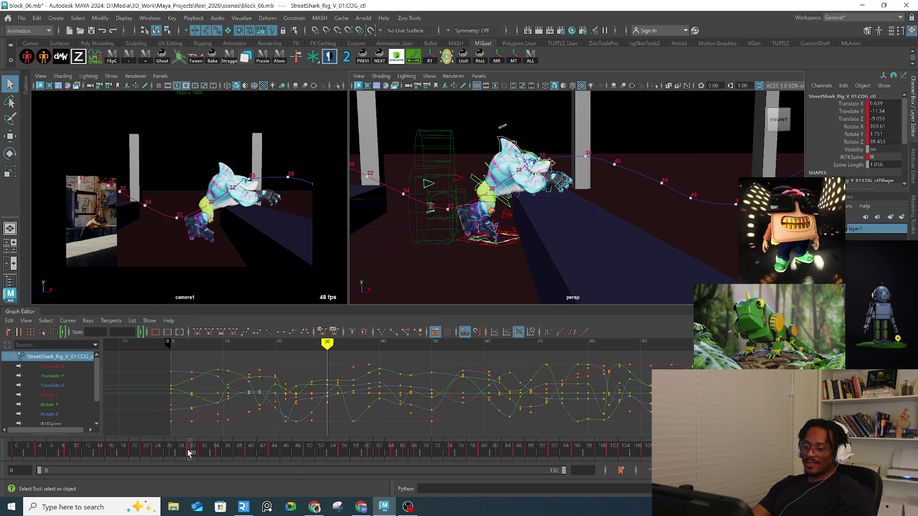
drag(195, 451, 204, 452)
alt+drag(543, 108, 657, 113)
mouse_move(564, 209)
alt+mouse_down()
mouse_move(623, 221)
mouse_move(647, 214)
mouse_move(583, 216)
mouse_move(600, 239)
mouse_move(631, 248)
mouse_move(607, 264)
mouse_move(498, 241)
mouse_move(483, 225)
mouse_move(544, 207)
mouse_move(531, 213)
alt+mouse_up()
key(e)
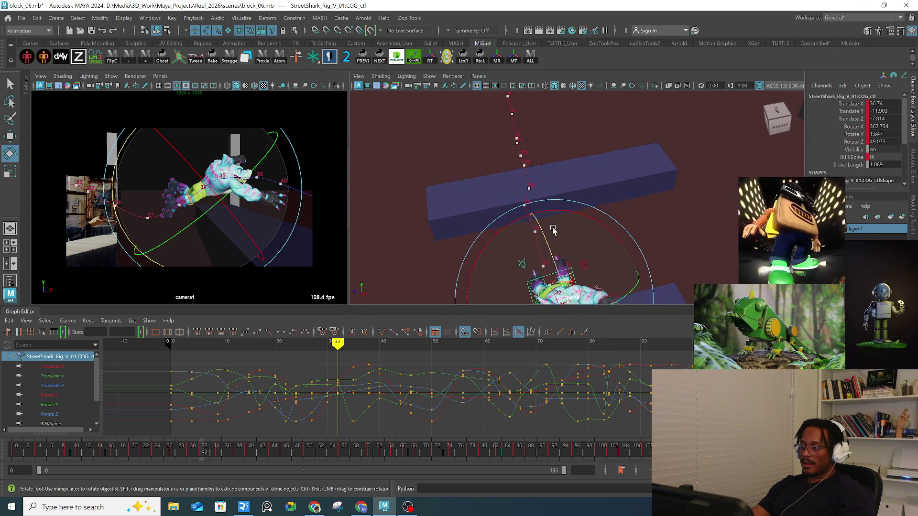
Step: Return to frame 22 with the Move tool, orbit close to the shark, and isolate Translate Y
mouse_move(210, 454)
mouse_down()
mouse_move(134, 454)
mouse_move(146, 454)
mouse_up()
key(w)
alt+drag(479, 215, 524, 231)
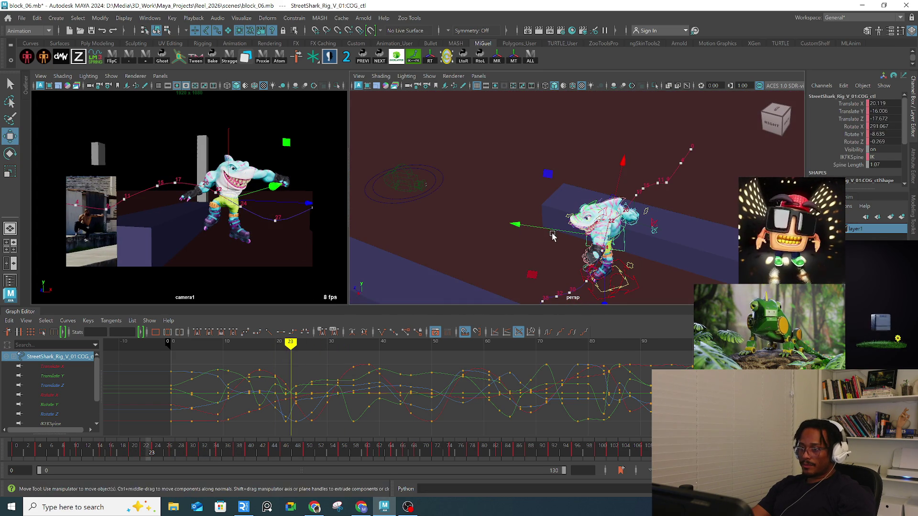
key(q)
mouse_move(621, 251)
alt+mouse_down()
mouse_move(611, 211)
mouse_move(572, 158)
mouse_move(529, 240)
mouse_move(512, 233)
mouse_move(530, 226)
mouse_move(502, 227)
alt+mouse_up()
key(w)
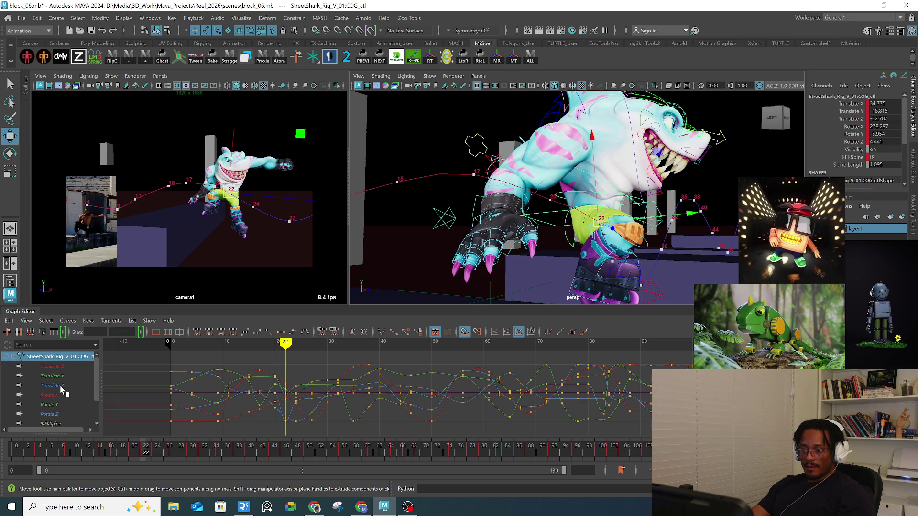
click(53, 376)
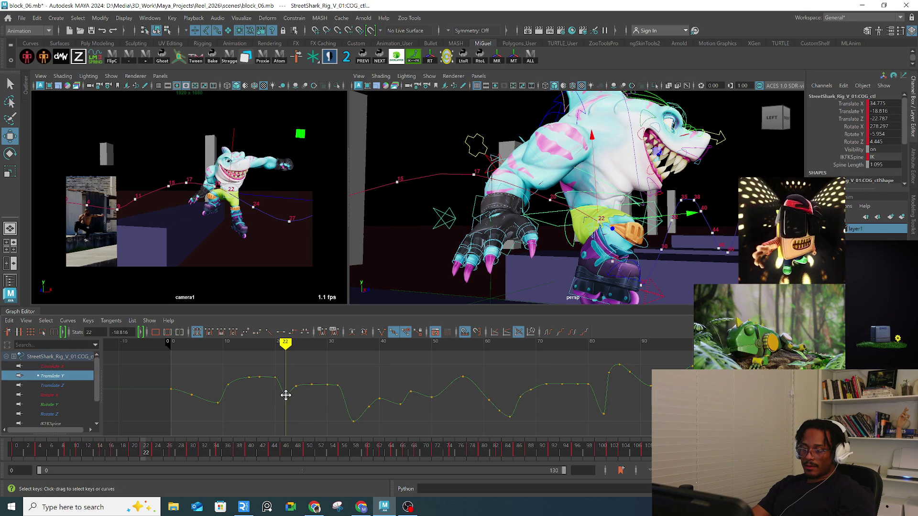
Step: Drag the COG control to reposition the pelvis at frame 22, then scrub to check the motion
alt+drag(526, 201, 578, 201)
mouse_move(474, 211)
mouse_down()
mouse_move(459, 228)
mouse_move(574, 208)
mouse_move(582, 188)
mouse_up()
scroll(574, 208, up, 5)
scroll(573, 208, down, 5)
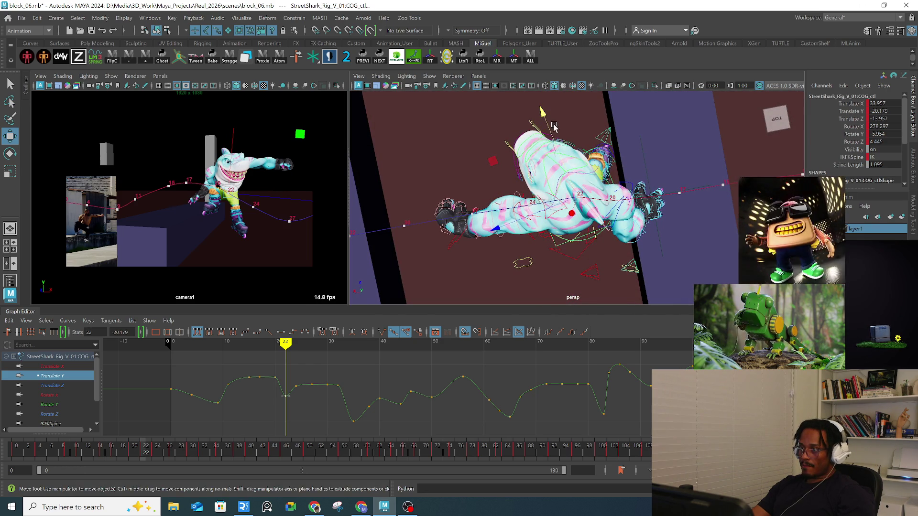
right_click(543, 117)
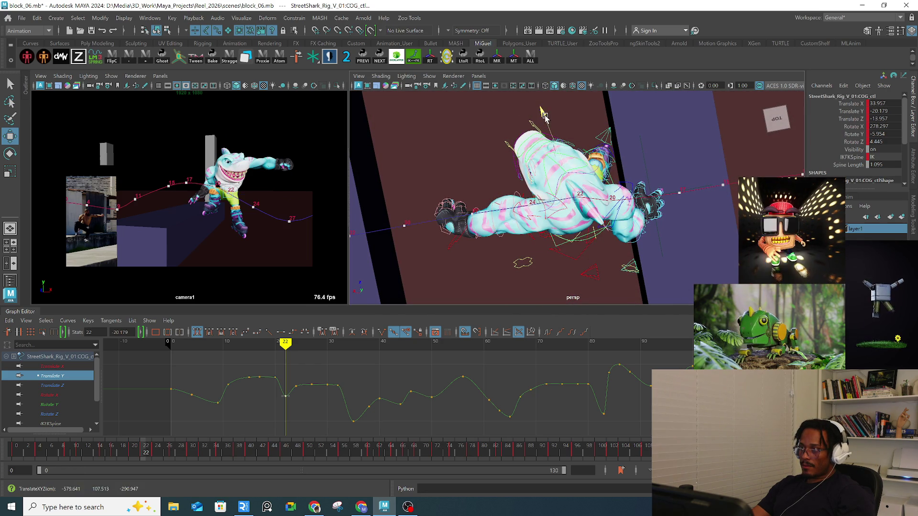
middle_drag(544, 119, 545, 120)
middle_drag(535, 224, 530, 225)
mouse_move(530, 224)
alt+mouse_down()
mouse_move(512, 194)
mouse_move(718, 207)
alt+mouse_up()
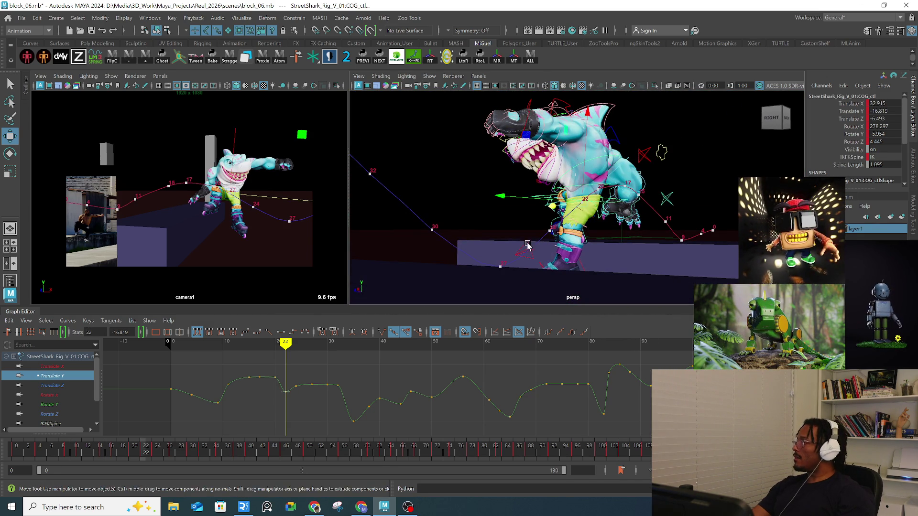
mouse_move(129, 453)
mouse_down()
mouse_move(394, 423)
mouse_move(369, 432)
mouse_up()
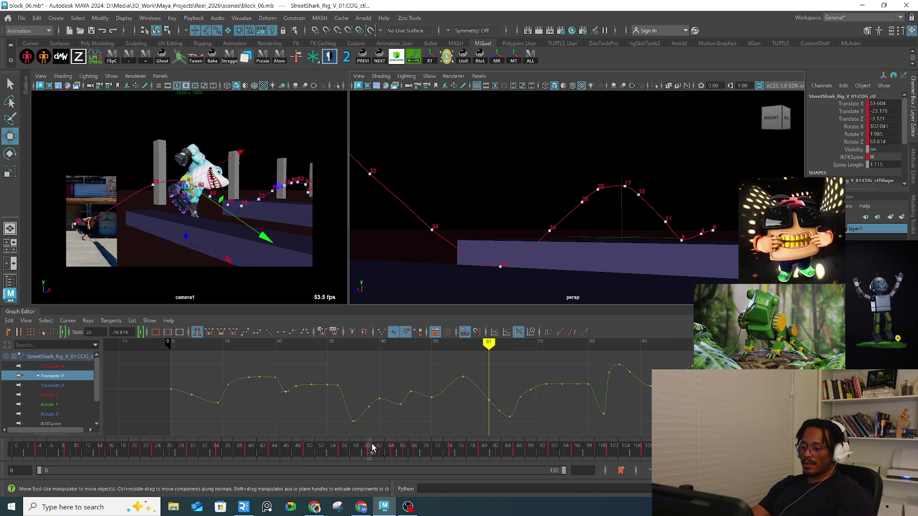
Step: Go to frame 47, where the COG reads Translate Y -17.228 and Rotate X 352.922
click(286, 452)
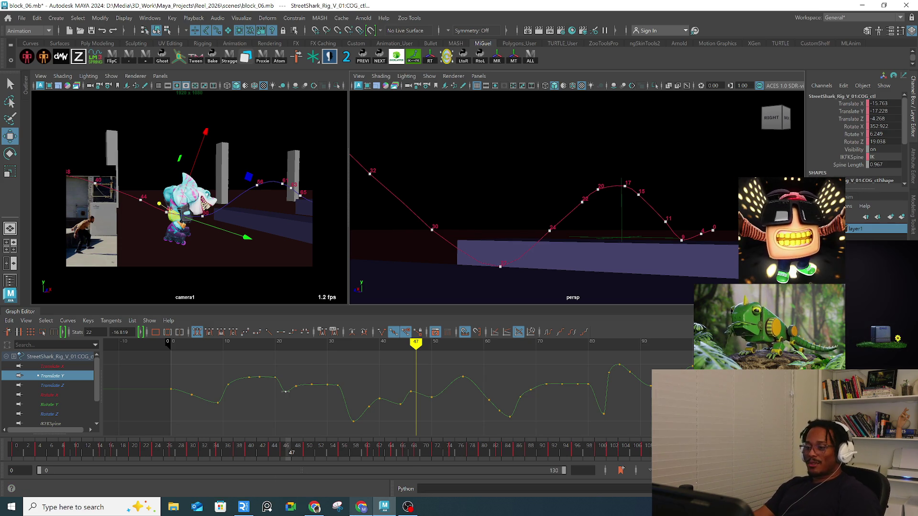
Step: Raise the COG's frame-44 Translate Y key slightly, then review frames 35 and 34
mouse_move(361, 507)
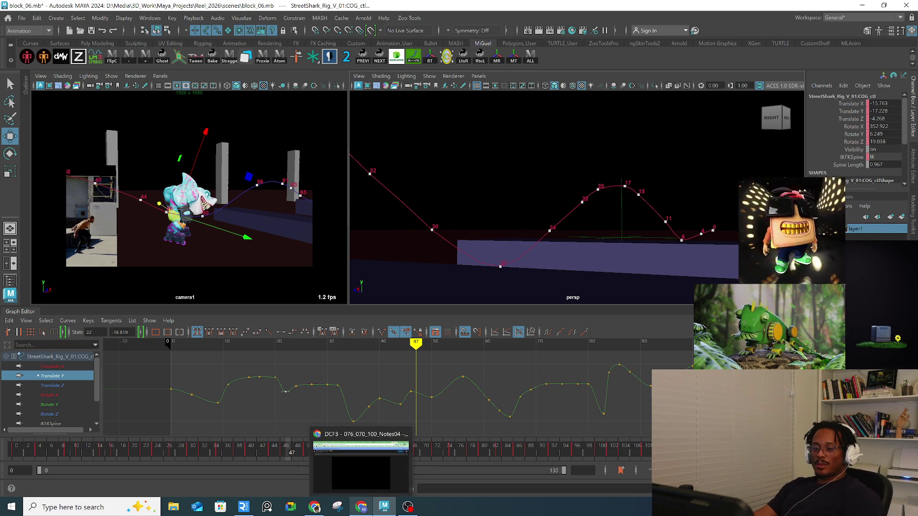
click(467, 423)
drag(392, 351, 399, 357)
click(400, 404)
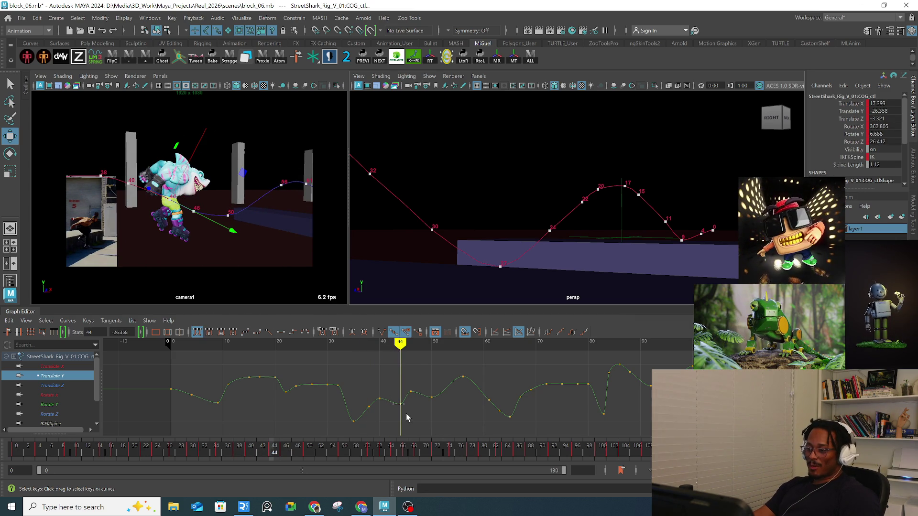
mouse_move(400, 404)
mouse_down()
mouse_move(405, 380)
mouse_move(441, 377)
mouse_move(353, 375)
mouse_move(317, 363)
mouse_move(330, 359)
mouse_move(322, 343)
mouse_move(503, 335)
mouse_up()
click(429, 422)
click(349, 345)
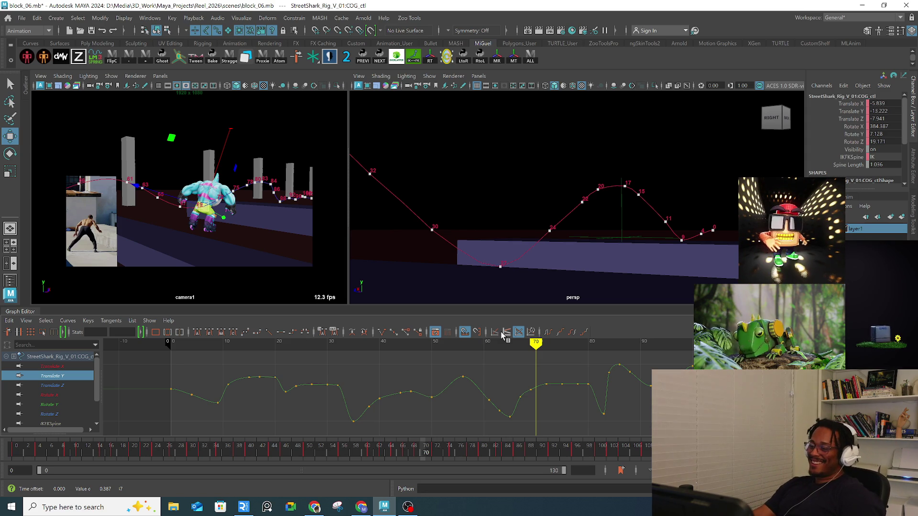
Step: Lift the Translate Y key near frame 70 from -13.222 to -11.426 and reframe the curve
scroll(511, 404, up, 3)
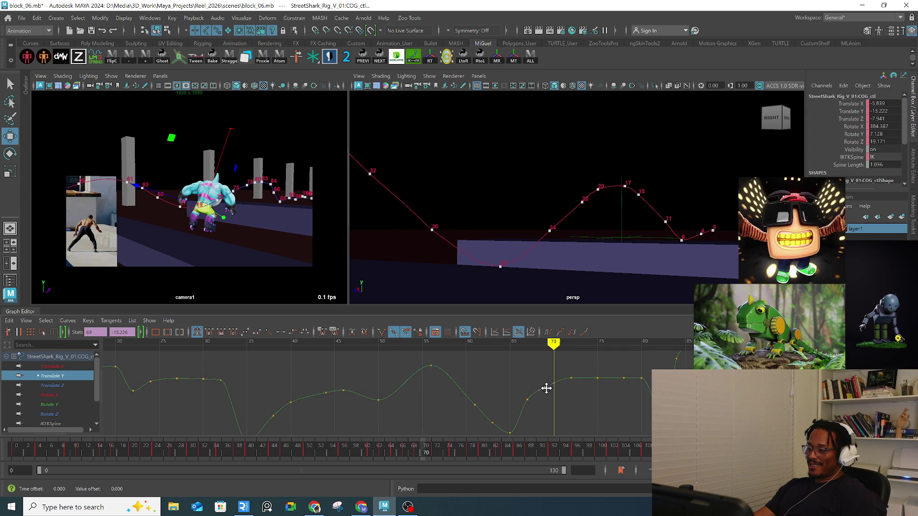
drag(542, 380, 553, 397)
middle_drag(545, 386, 545, 380)
alt+middle_drag(316, 387, 338, 368)
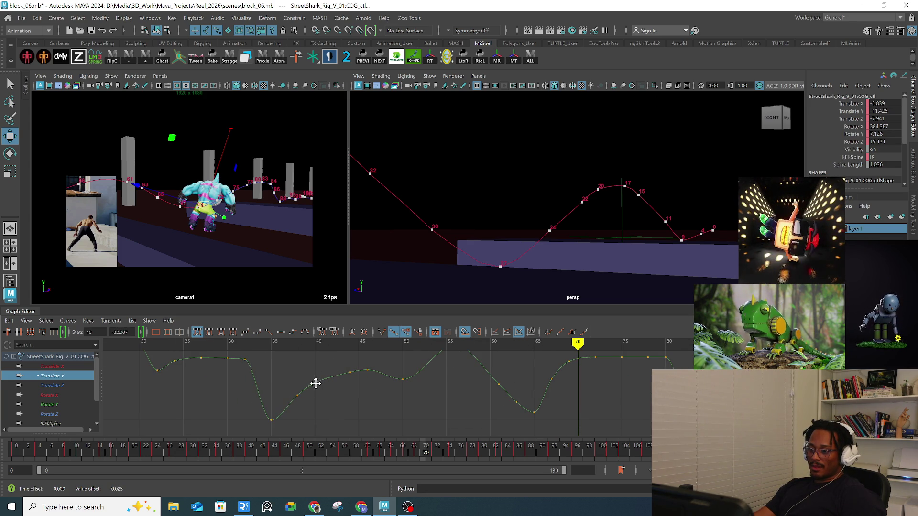
alt+middle_drag(318, 385, 339, 393)
scroll(339, 394, down, 6)
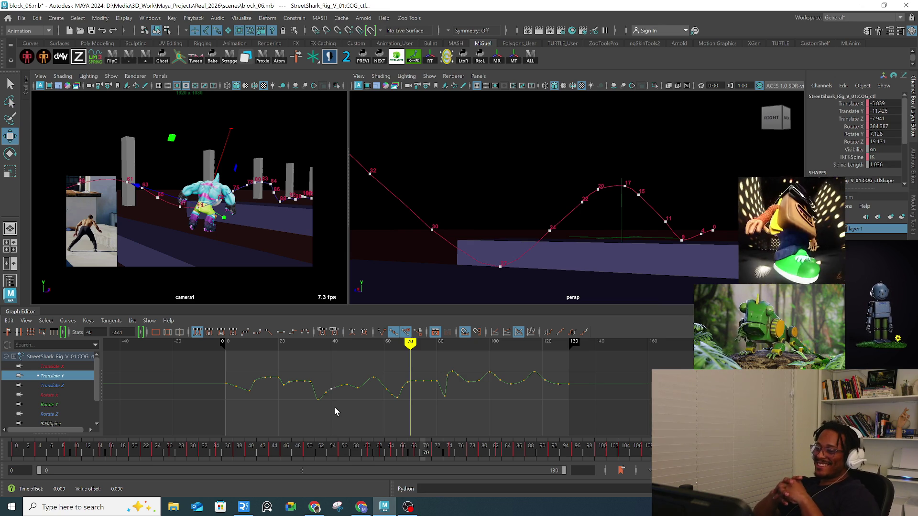
Step: Clear the key selection and play back the animation, checking frames 90–110, then return to an early frame
click(356, 410)
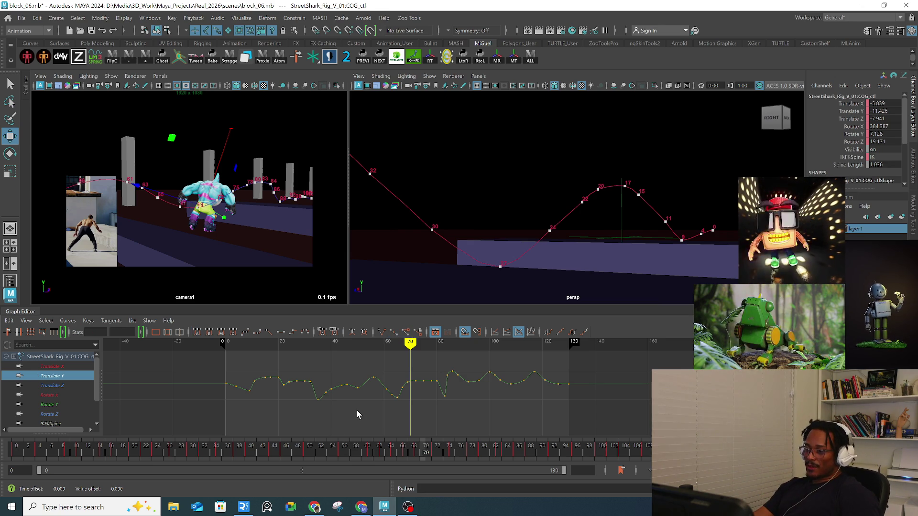
drag(261, 346, 260, 346)
key(alt+v)
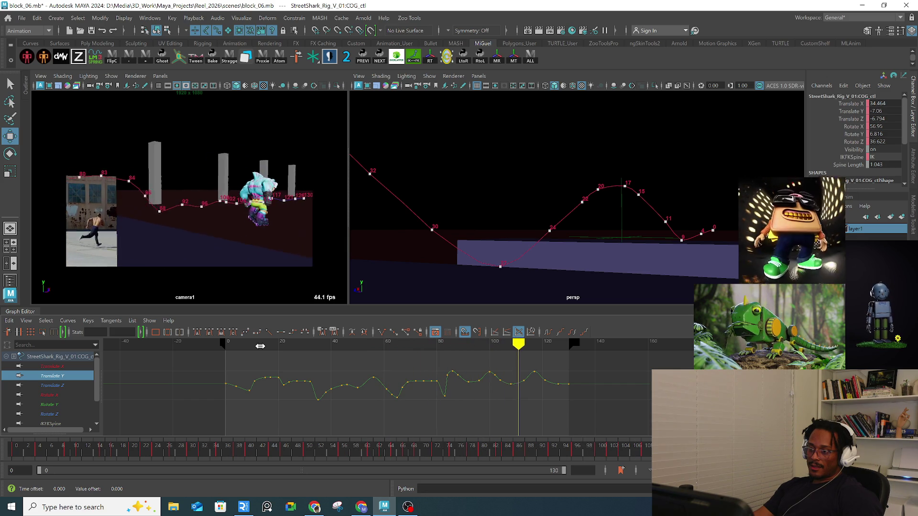
mouse_move(543, 348)
mouse_down()
mouse_move(475, 348)
mouse_move(703, 343)
mouse_up()
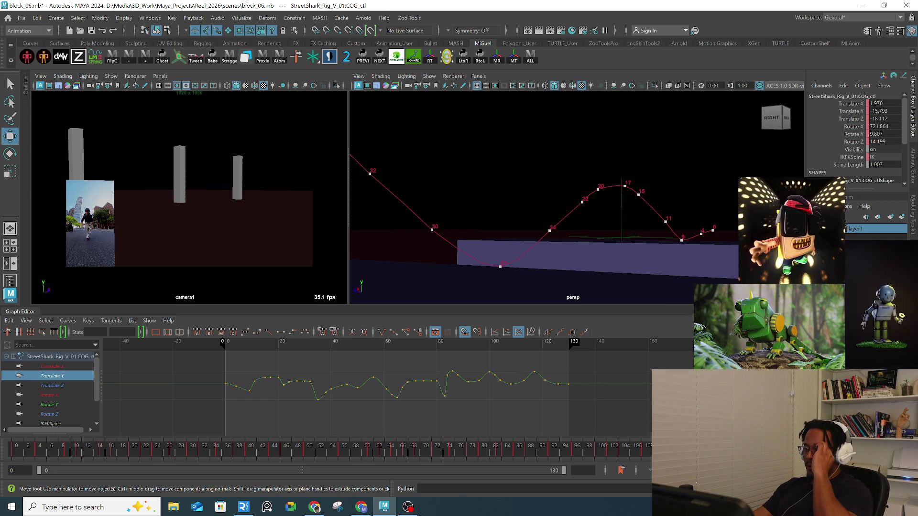
click(70, 456)
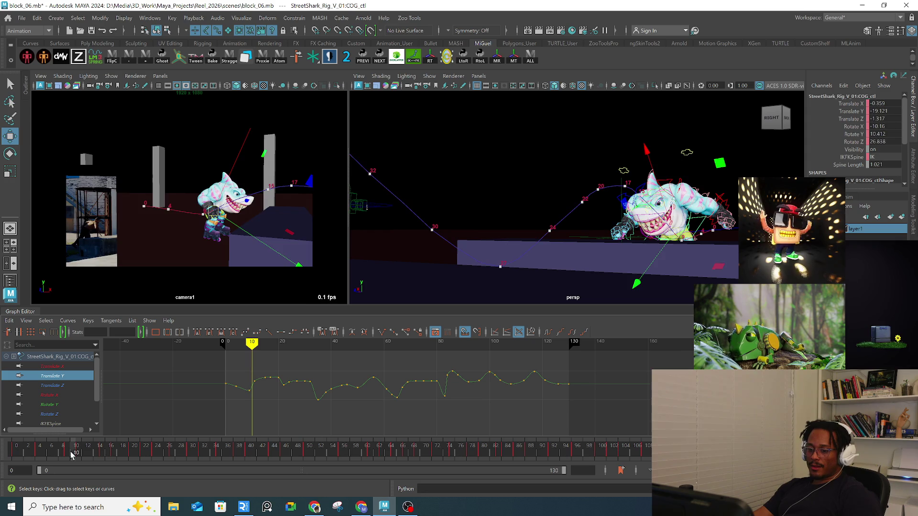
Step: Play the animation to frame 48, pull the view back, and select motion-trail key 38
key(alt+v)
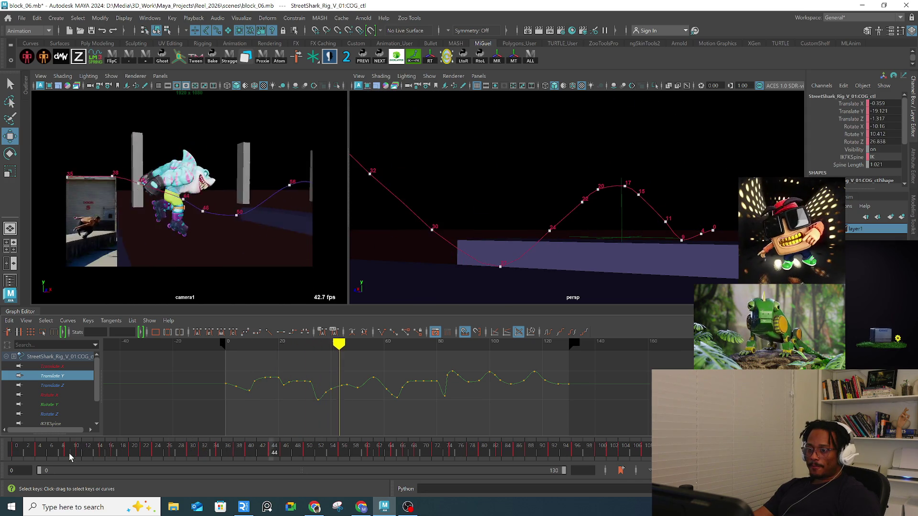
key(alt+v)
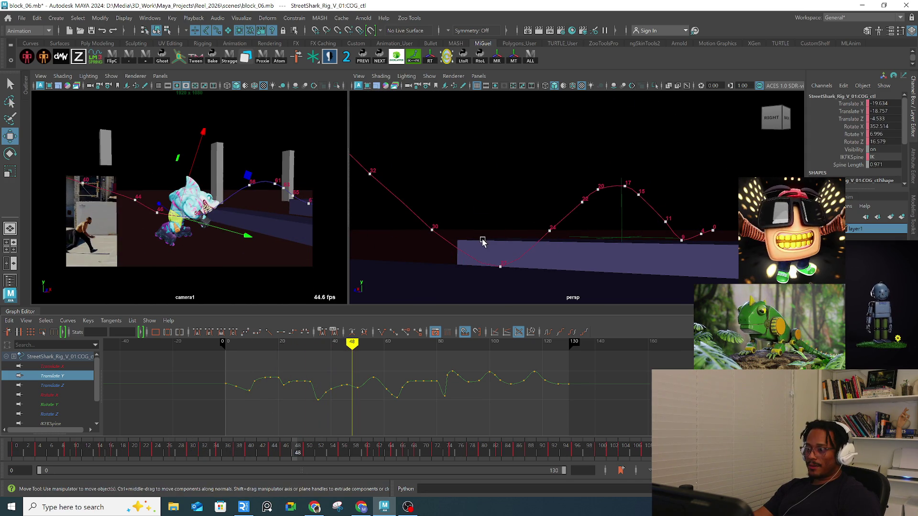
mouse_move(482, 238)
alt+mouse_down()
mouse_move(506, 239)
mouse_move(505, 206)
alt+mouse_up()
drag(443, 178, 478, 204)
Step: Frame and orbit around motion-trail key 38 for a close-up, then jump back on the timeline
key(f)
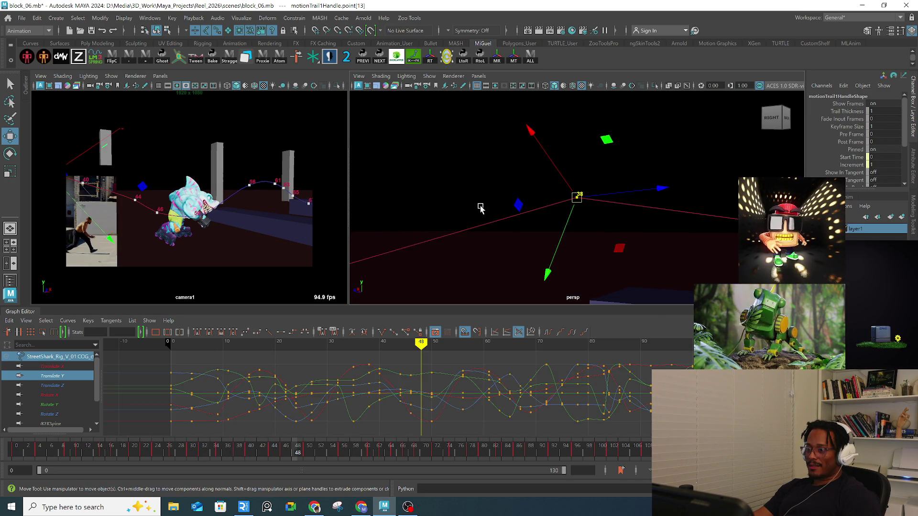
mouse_move(640, 205)
alt+mouse_down()
mouse_move(604, 216)
mouse_move(633, 229)
mouse_move(530, 205)
mouse_move(640, 210)
mouse_move(654, 198)
mouse_move(594, 199)
mouse_move(618, 213)
alt+mouse_up()
key(f)
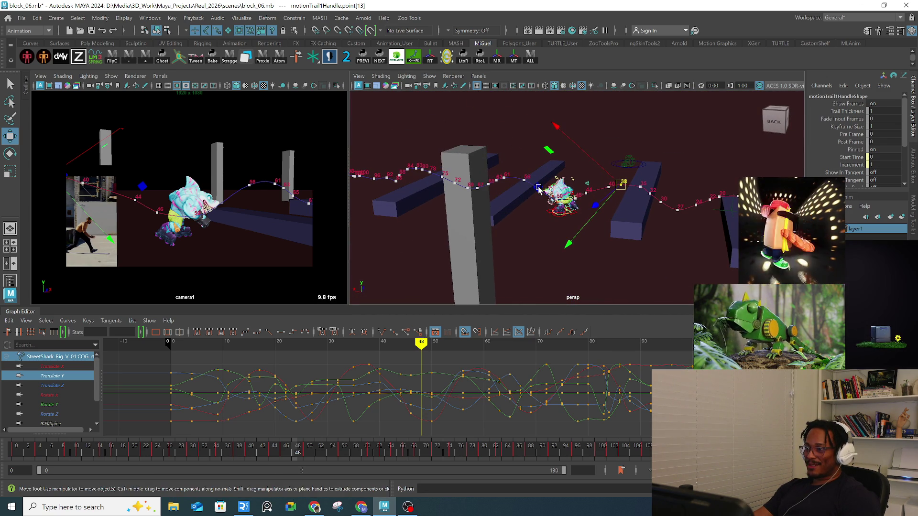
scroll(562, 211, up, 5)
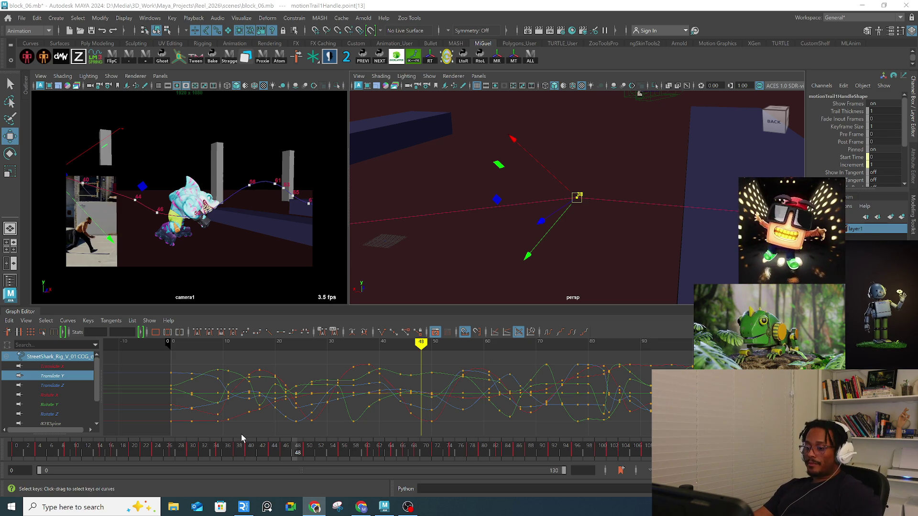
click(186, 458)
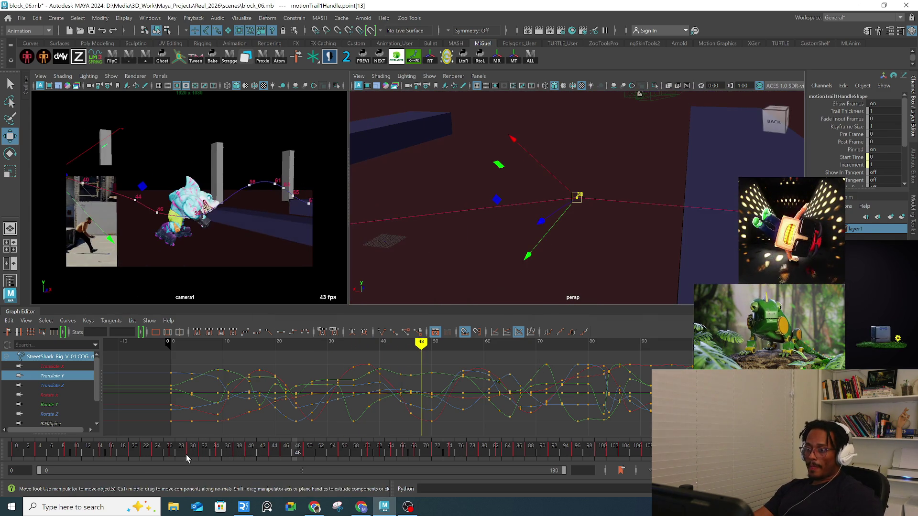
Step: Scrub back through the timeline, then rotate R_leg_IK_skatePivot_ctl at frame 53
drag(184, 452, 220, 451)
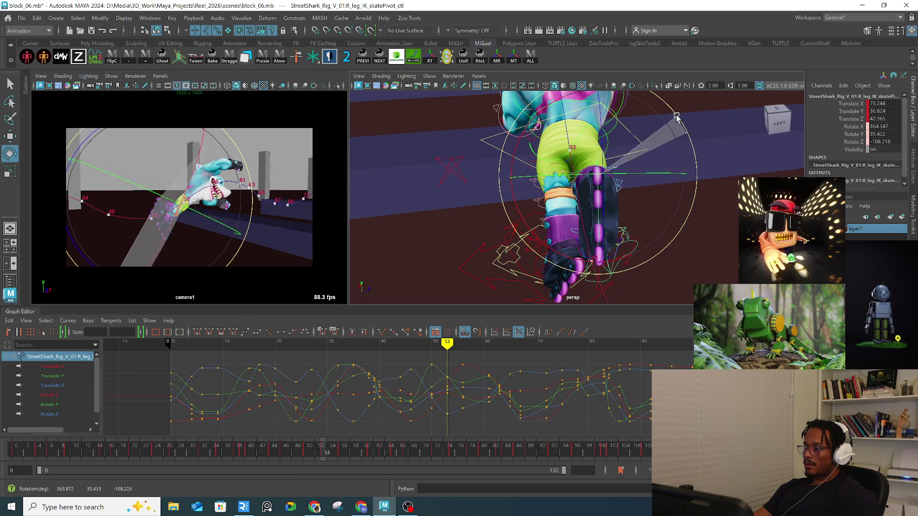
mouse_move(565, 239)
mouse_down()
mouse_move(556, 248)
mouse_move(576, 232)
mouse_move(621, 252)
mouse_move(620, 205)
mouse_up()
Step: Select the left skate's pivot control and orbit the view around the skates and body
click(566, 242)
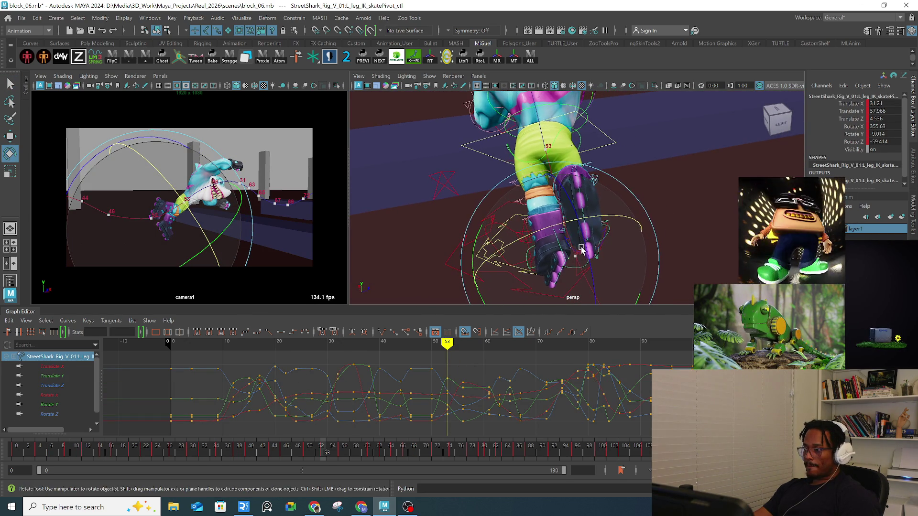
key(q)
alt+middle_drag(589, 137, 581, 242)
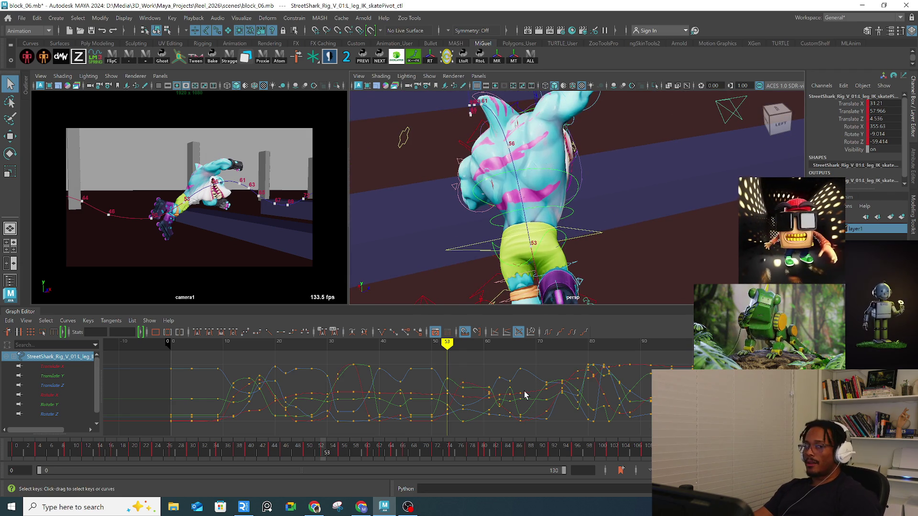
click(576, 234)
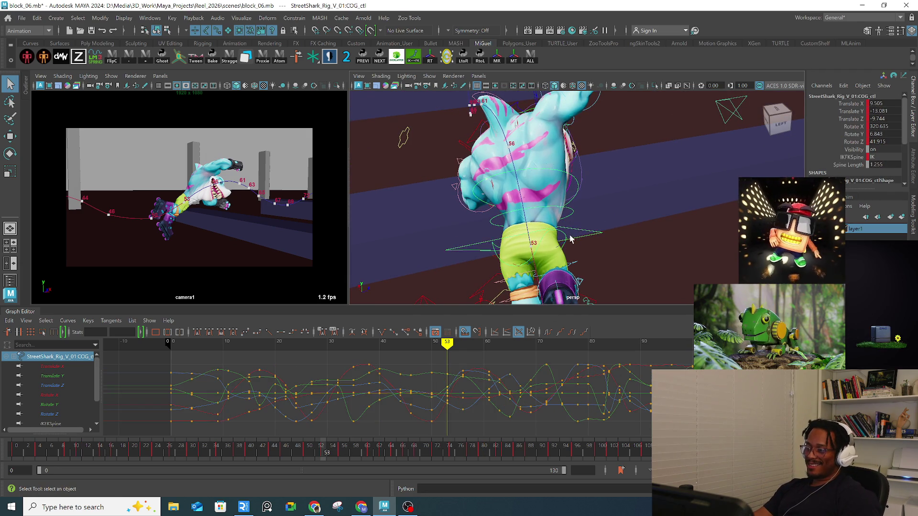
scroll(577, 234, up, 3)
mouse_move(576, 234)
alt+mouse_down()
mouse_move(589, 215)
mouse_move(576, 237)
alt+mouse_up()
Step: Move and rotate the left skate's pivot control at frame 53, then select the pelvis control
click(569, 245)
key(e)
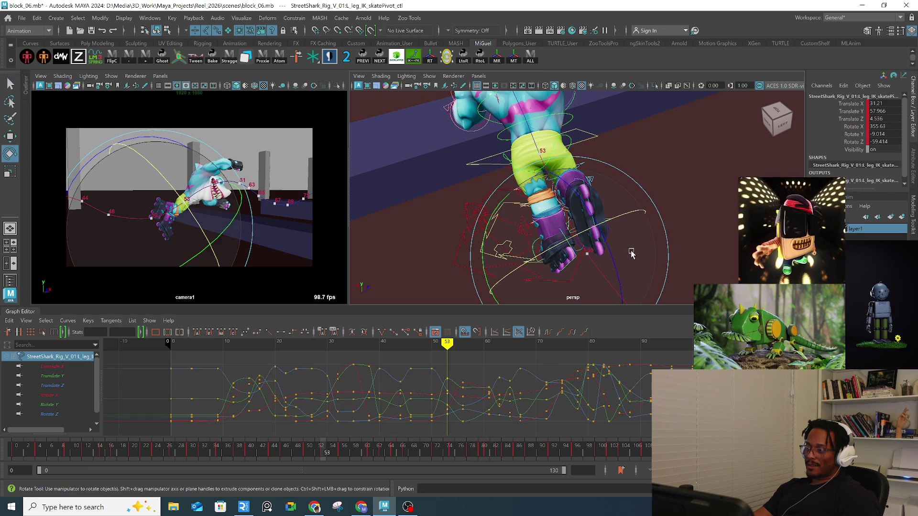
mouse_move(642, 256)
alt+mouse_down()
mouse_move(621, 216)
mouse_move(578, 198)
mouse_move(586, 229)
mouse_move(564, 193)
mouse_move(612, 176)
mouse_move(590, 211)
mouse_move(615, 217)
mouse_move(612, 232)
mouse_move(621, 236)
mouse_move(633, 212)
alt+mouse_up()
key(w)
key(e)
key(w)
key(q)
click(607, 205)
key(e)
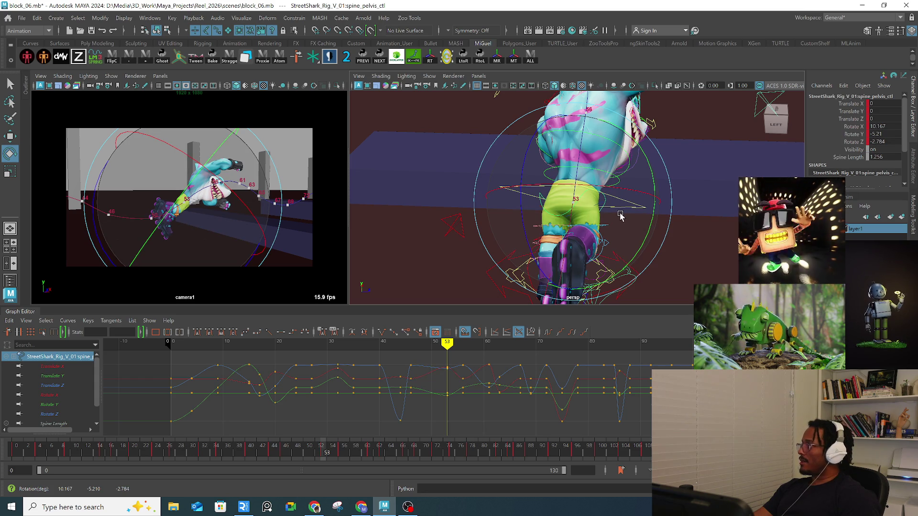
Step: Rotate the pelvis control to refine the pose around frame 49
mouse_move(655, 174)
alt+mouse_down()
mouse_move(612, 192)
mouse_move(592, 164)
mouse_move(539, 207)
alt+mouse_up()
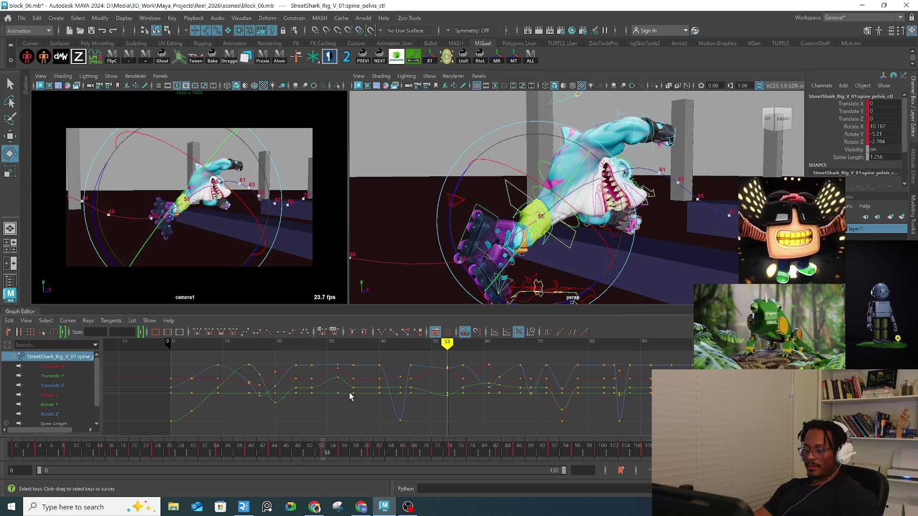
mouse_move(327, 453)
mouse_down()
mouse_move(285, 455)
mouse_move(303, 449)
mouse_up()
drag(495, 211, 500, 218)
Step: Select the COG control and scrub back to frame 46 to review the pose
key(q)
click(497, 274)
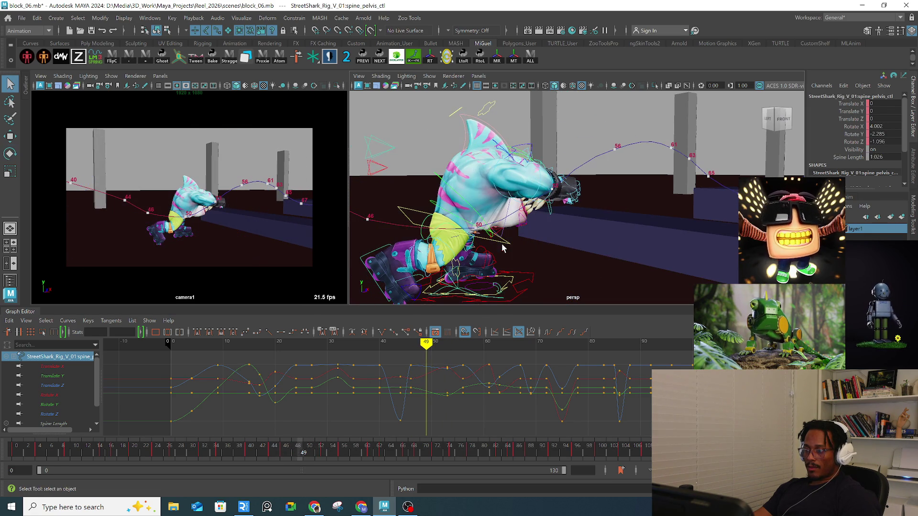
mouse_move(298, 452)
mouse_down()
mouse_move(270, 455)
mouse_move(286, 452)
mouse_up()
mouse_move(478, 201)
alt+mouse_down()
mouse_move(459, 205)
mouse_move(483, 211)
alt+mouse_up()
key(w)
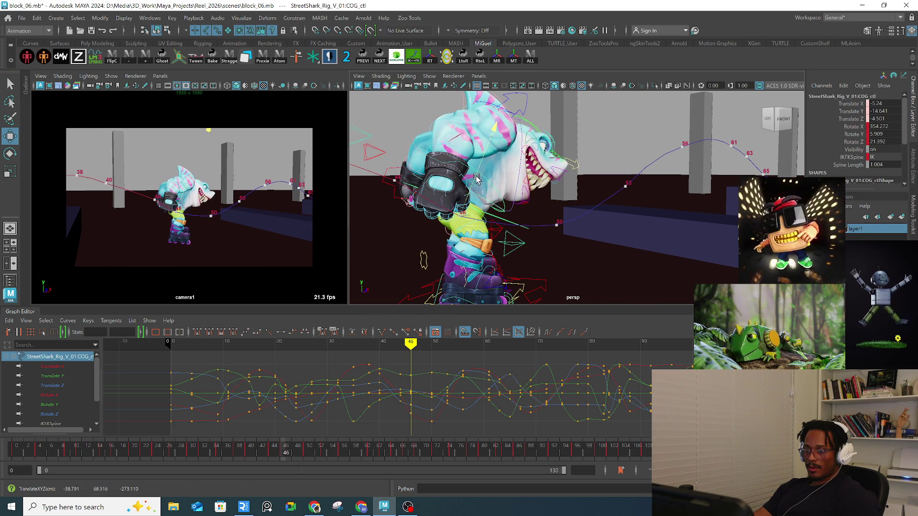
Step: Scrub the timeline toward frame 50 and select every control of the shark rig
click(293, 453)
mouse_move(293, 453)
mouse_down()
mouse_move(303, 453)
mouse_move(285, 454)
mouse_move(309, 454)
mouse_up()
click(529, 58)
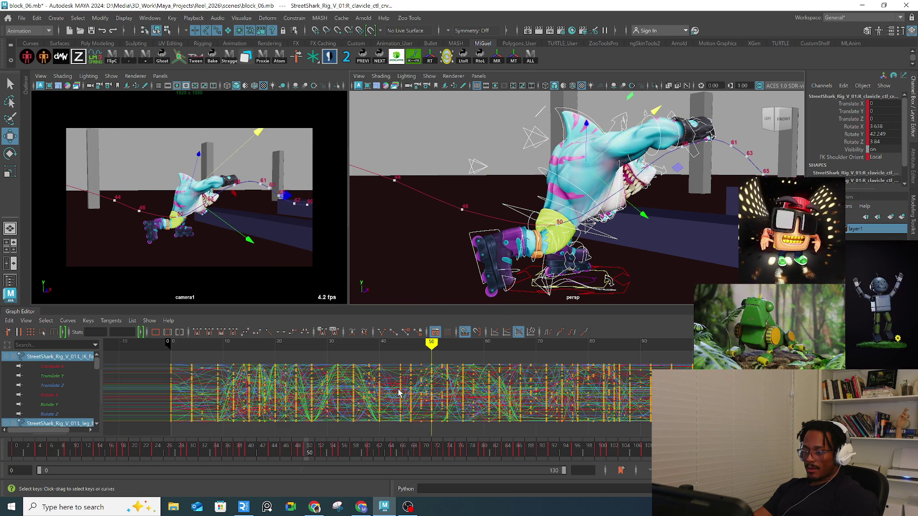
Step: Select the keys around frame 50 and try removeInbetween, then undo it
scroll(396, 403, up, 5)
alt+shift+right_drag(406, 392, 377, 400)
scroll(449, 404, down, 3)
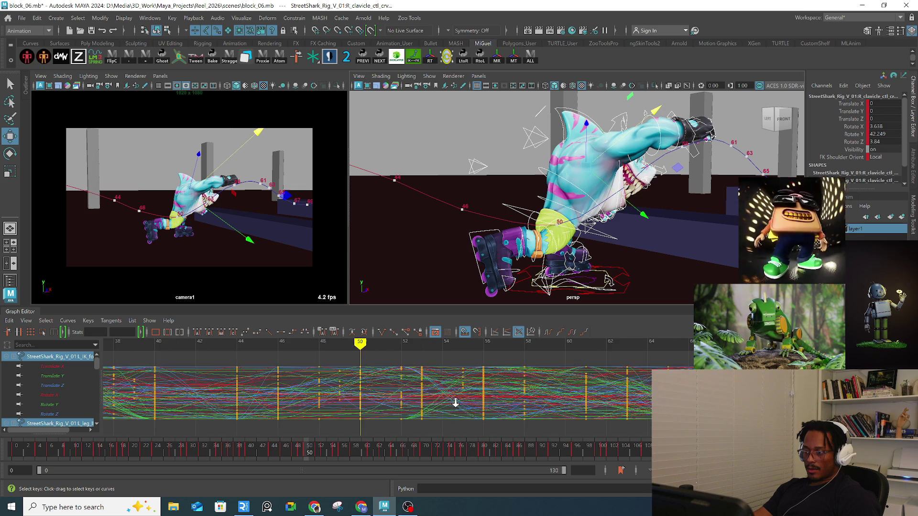
drag(461, 373, 414, 420)
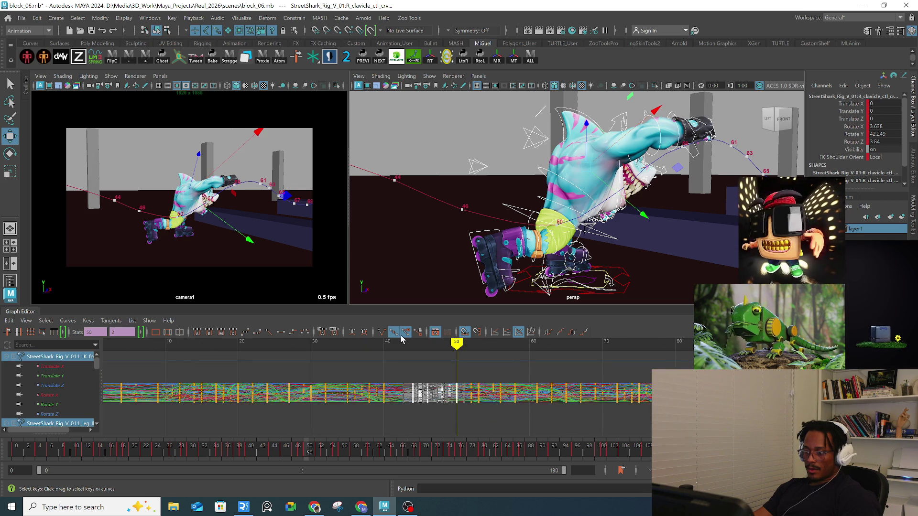
click(132, 60)
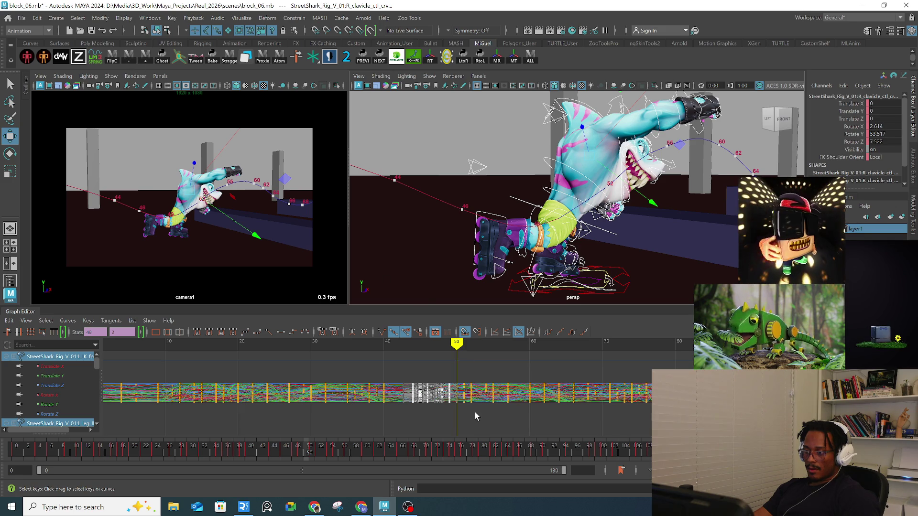
key(ctrl+z)
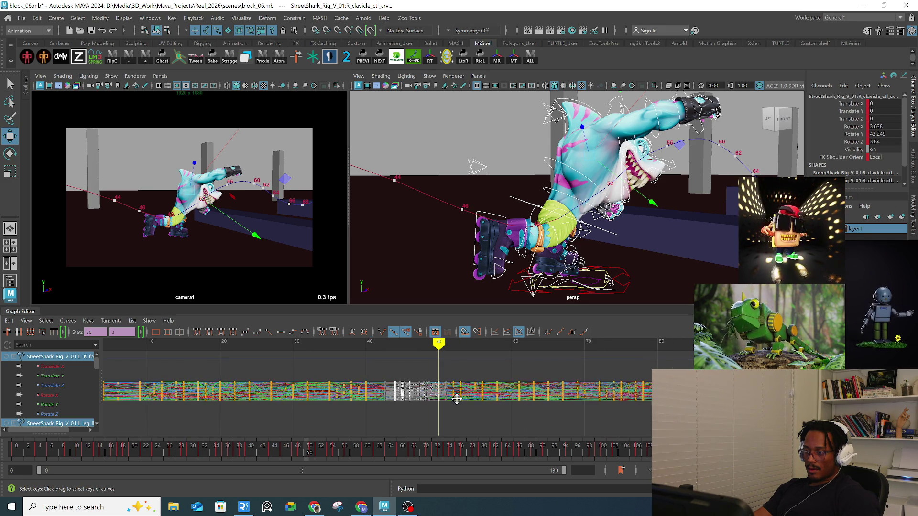
click(463, 419)
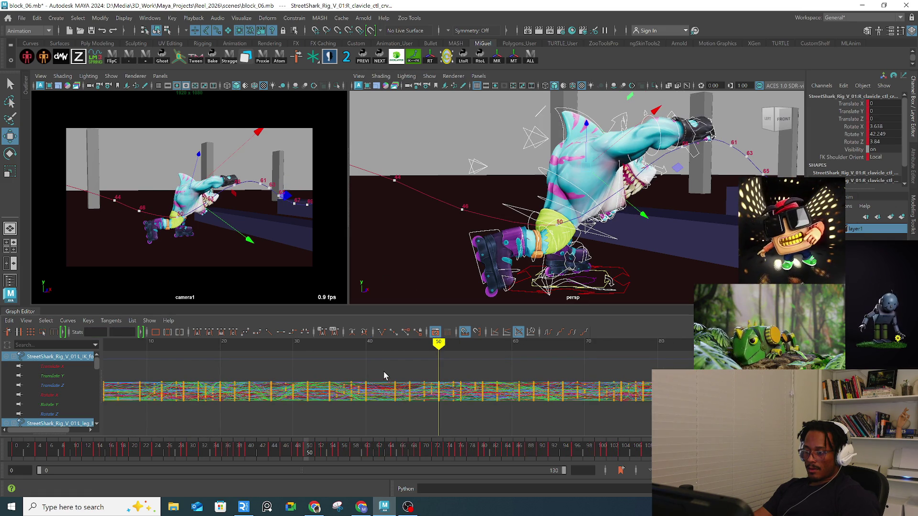
Step: Shift the keys from frames 47–50 one frame earlier and scrub to frame 49 to review
drag(386, 366, 449, 412)
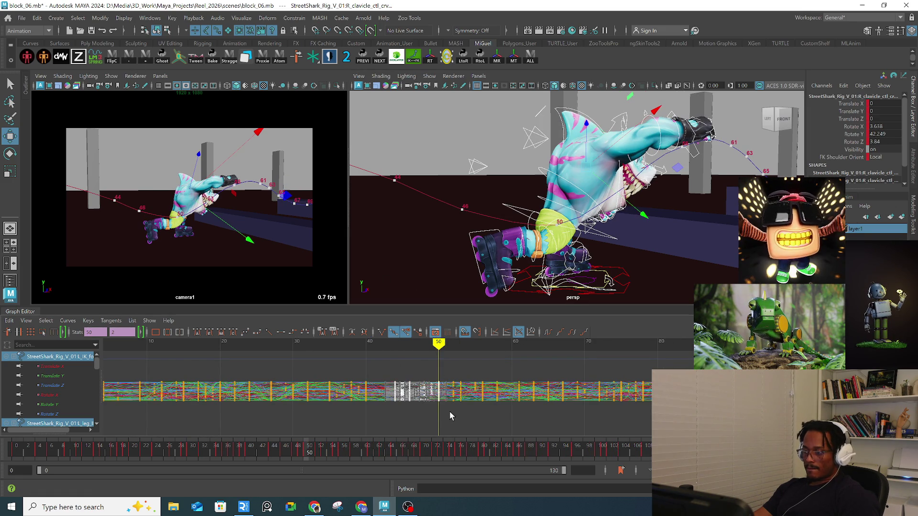
key(alt+shift+minus)
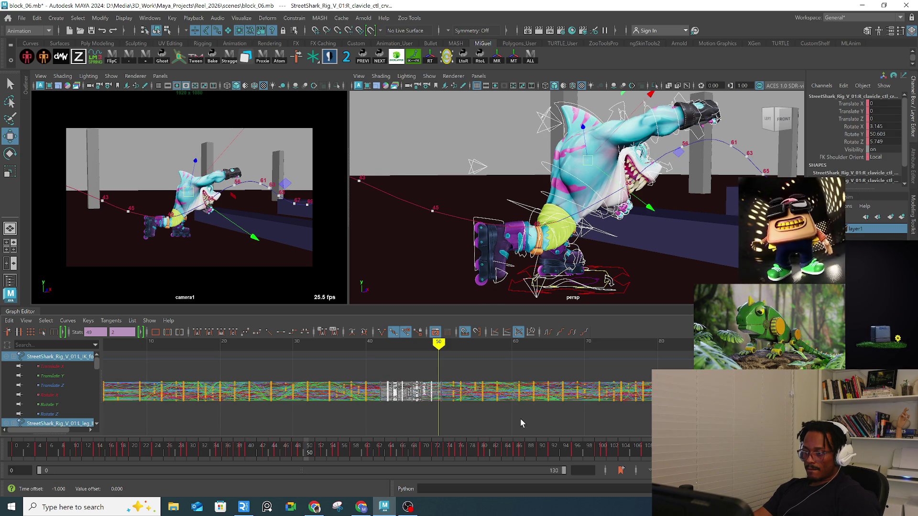
click(566, 413)
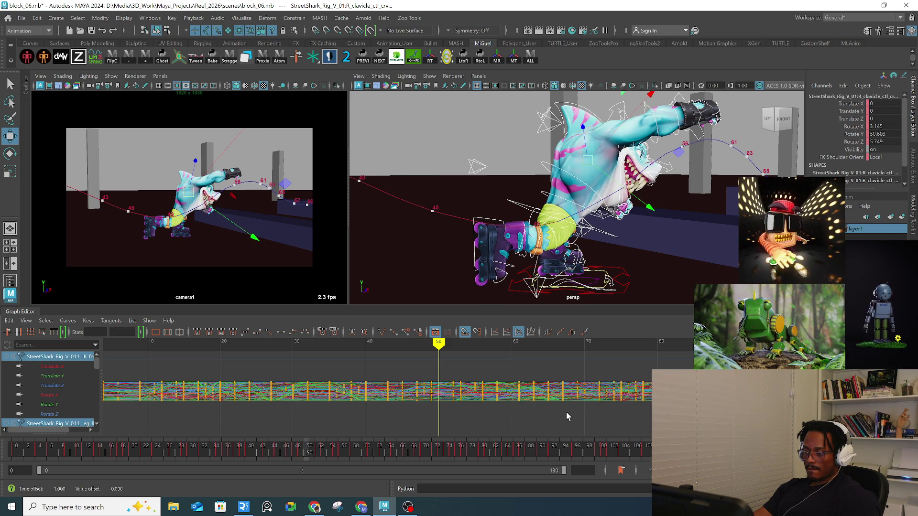
drag(260, 447, 308, 449)
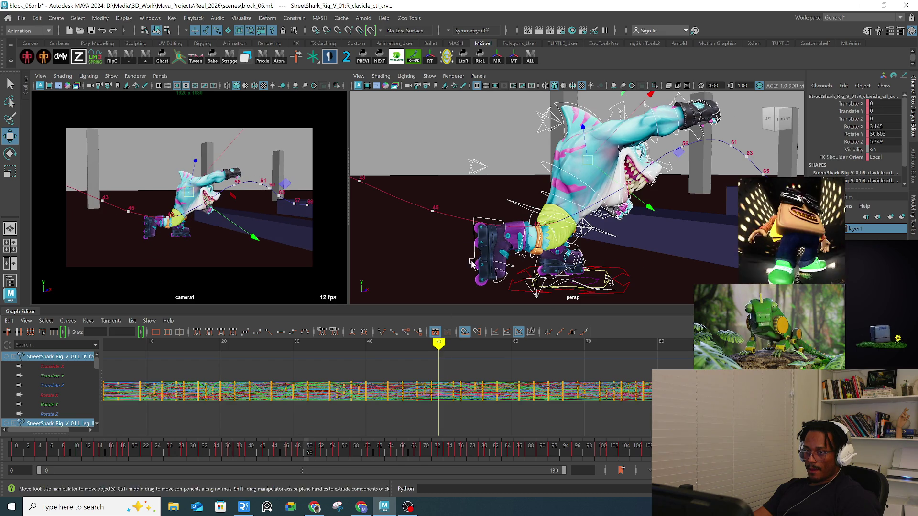
alt+drag(583, 229, 606, 235)
Step: Isolate the COG's Translate X curve and raise its frame-49 key to about -18.1
key(q)
click(606, 234)
key(w)
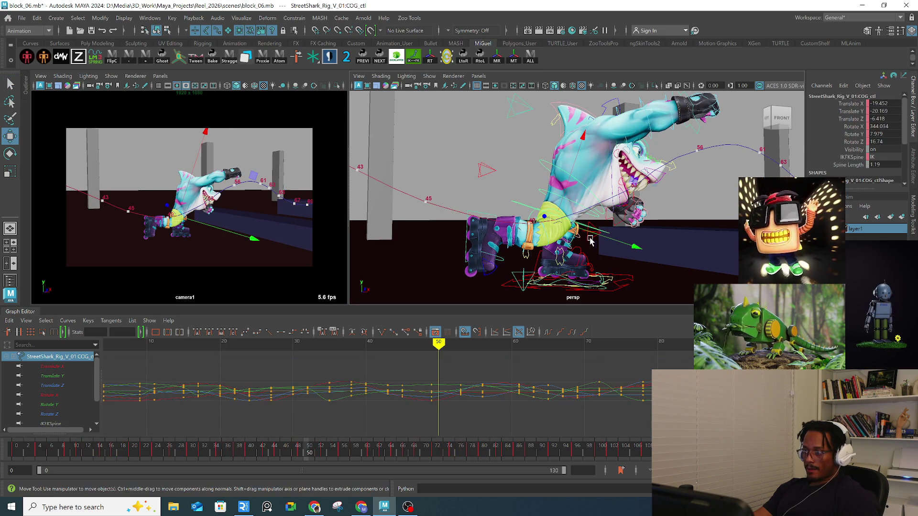
click(303, 451)
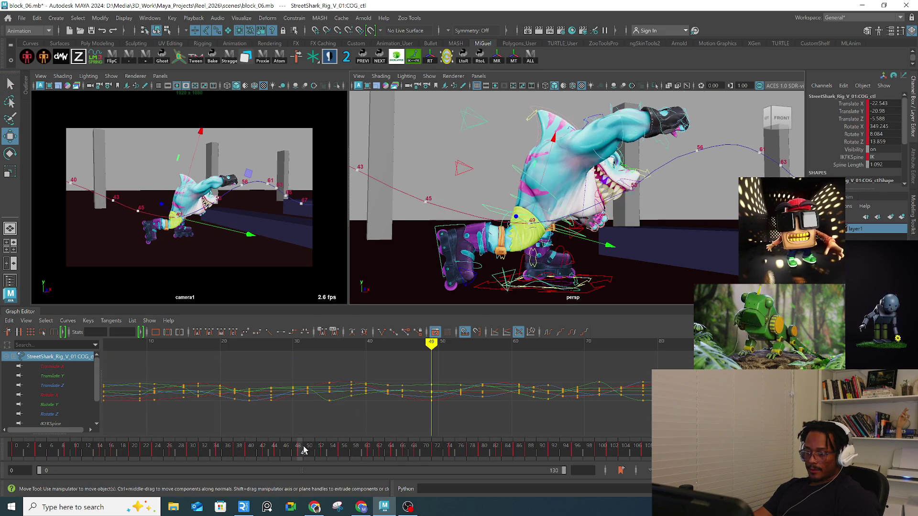
click(51, 367)
mouse_move(337, 380)
alt+middle_down()
mouse_move(267, 387)
mouse_move(461, 401)
alt+middle_up()
alt+right_drag(460, 400, 423, 400)
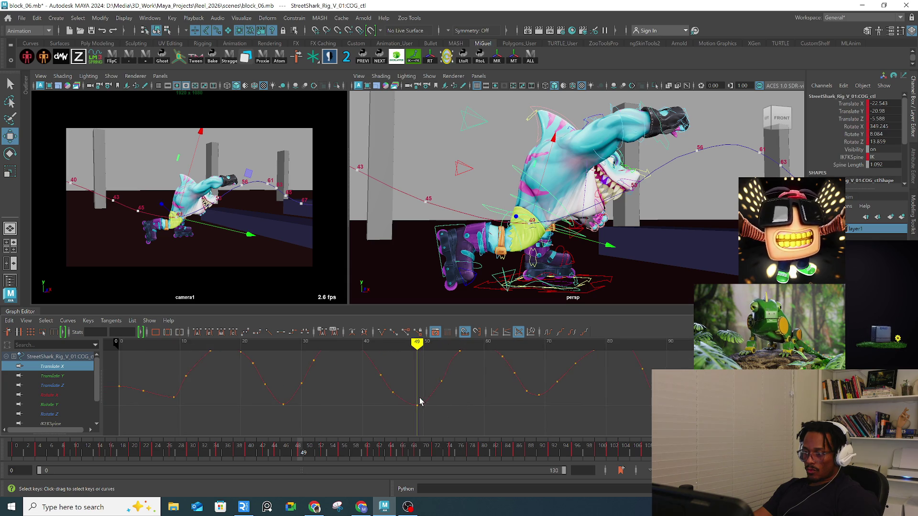
click(419, 404)
middle_drag(419, 404, 417, 401)
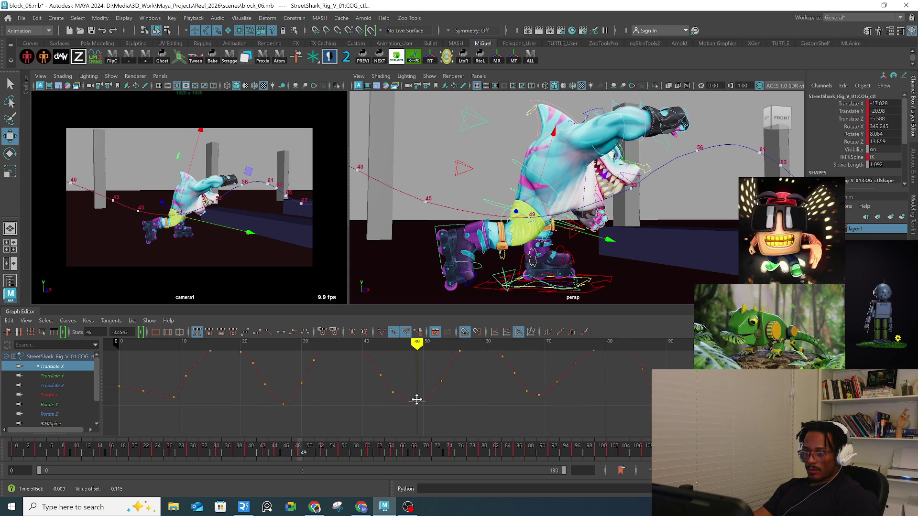
Step: Raise the Translate X keys at frames 53 and 45, then scrub frames 43–49 to review
click(441, 343)
click(442, 381)
mouse_move(442, 381)
middle_down()
mouse_move(441, 369)
mouse_move(452, 381)
middle_up()
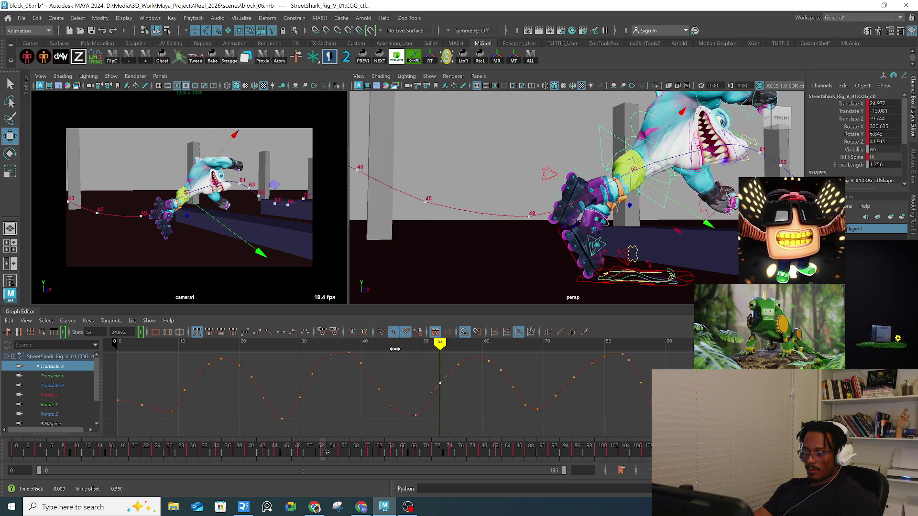
click(391, 345)
middle_drag(391, 406, 392, 402)
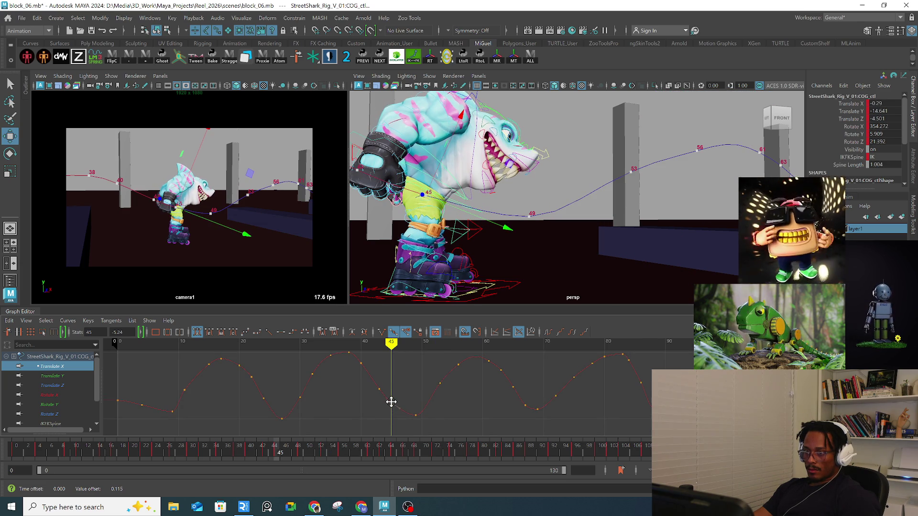
mouse_move(387, 344)
mouse_down()
mouse_move(377, 345)
mouse_move(465, 342)
mouse_move(472, 329)
mouse_up()
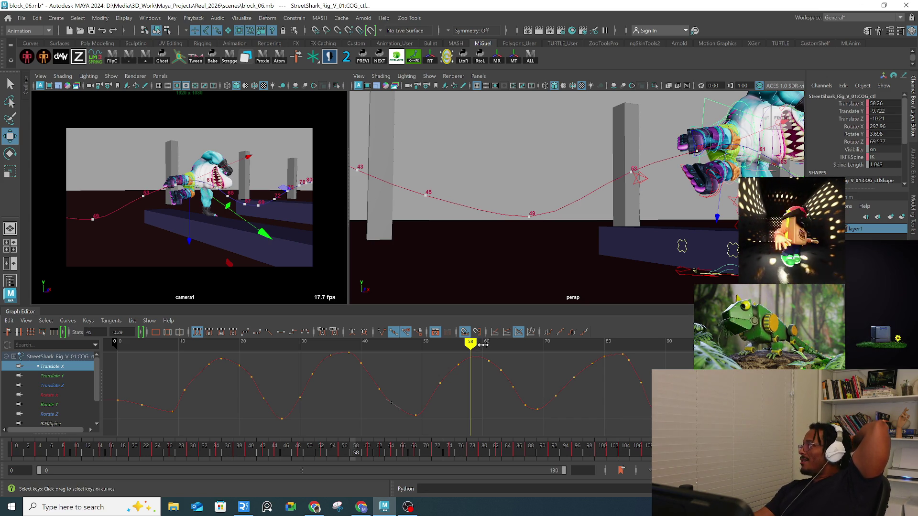
click(439, 384)
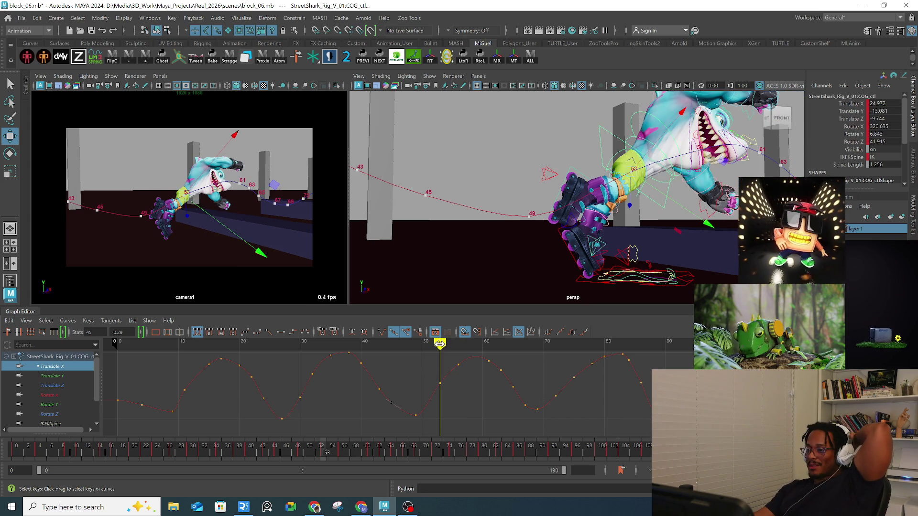
Step: Lower the frame-53 Translate X key slightly and nudge the frame-32 key a bit lower
click(440, 388)
drag(440, 387, 445, 374)
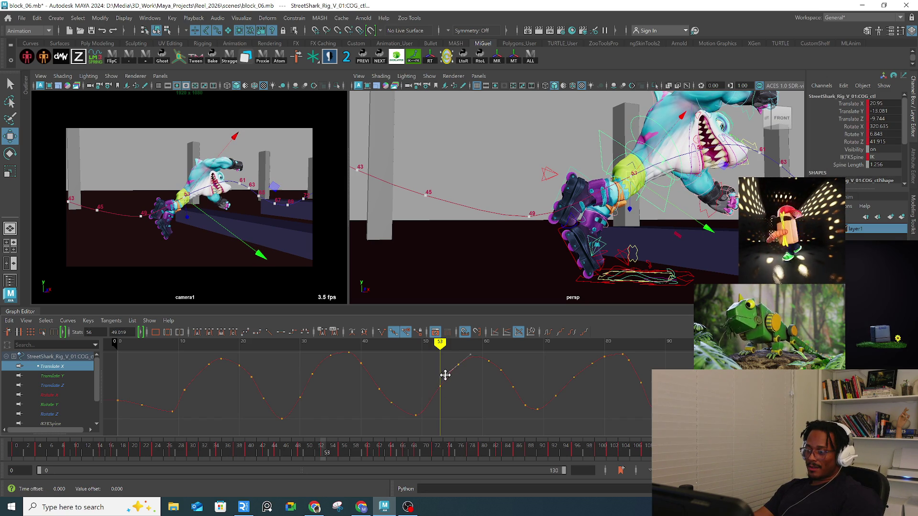
click(391, 403)
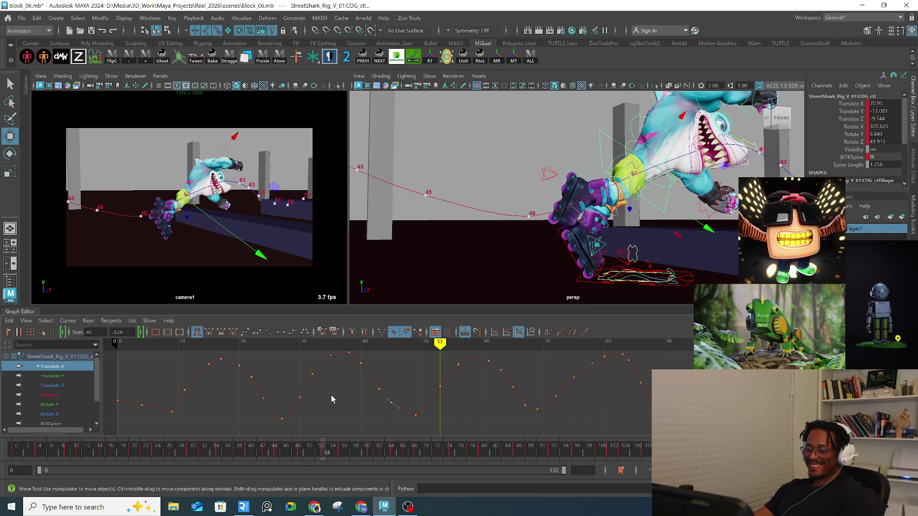
drag(325, 389, 327, 392)
middle_drag(351, 411, 360, 390)
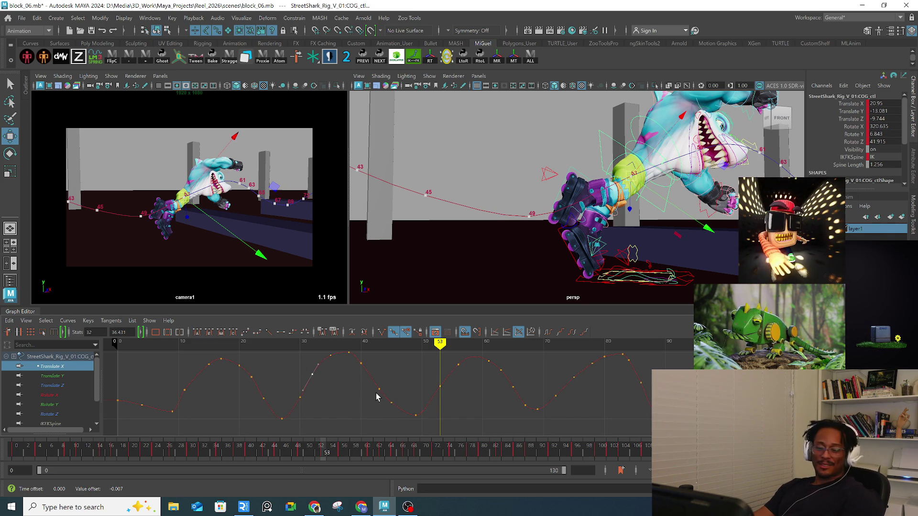
alt+right_drag(572, 391, 487, 393)
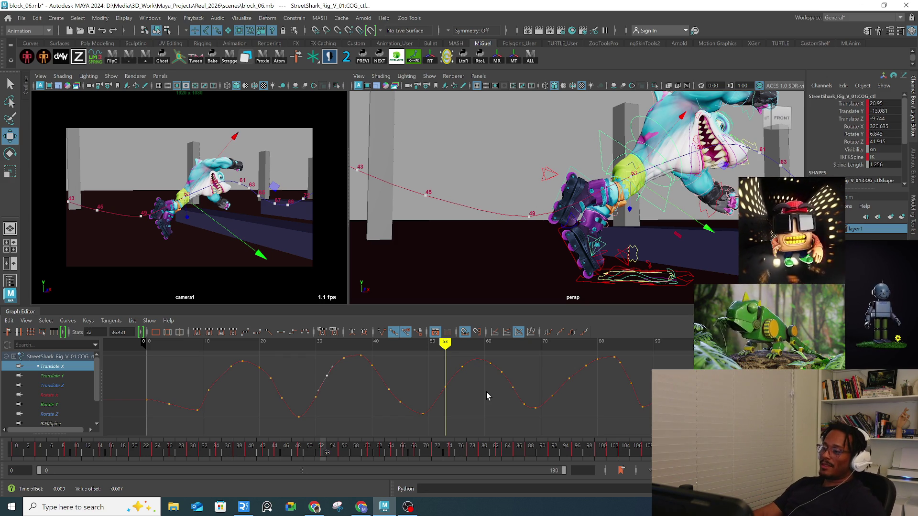
click(445, 387)
Step: Lower the frame-53 Translate X key to about 17.9 and play back from around frame 37
middle_drag(448, 392, 448, 390)
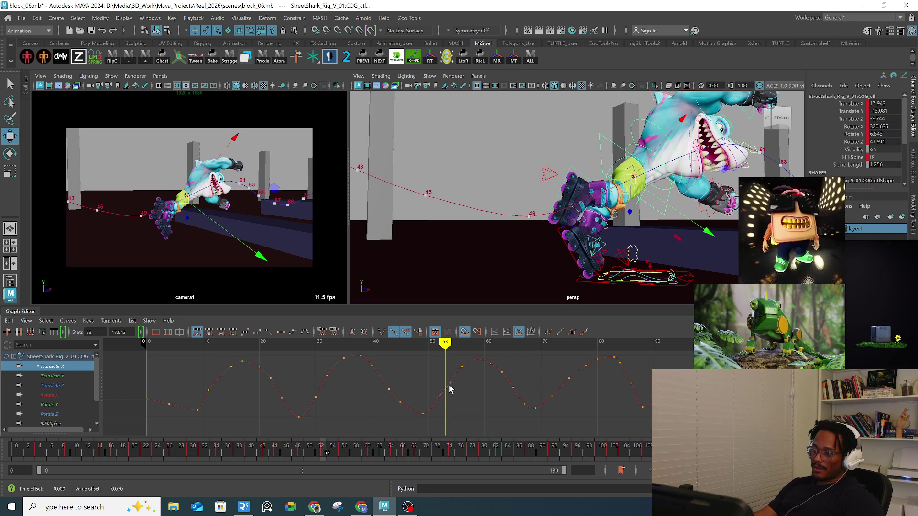
click(362, 348)
key(alt+v)
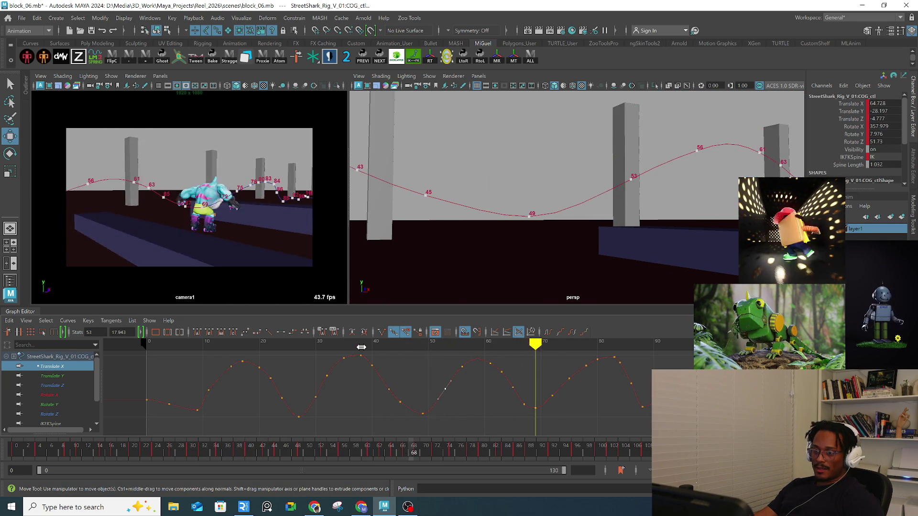
Step: Nudge the frame-11 Translate X key slightly lower and play back the animation
click(360, 348)
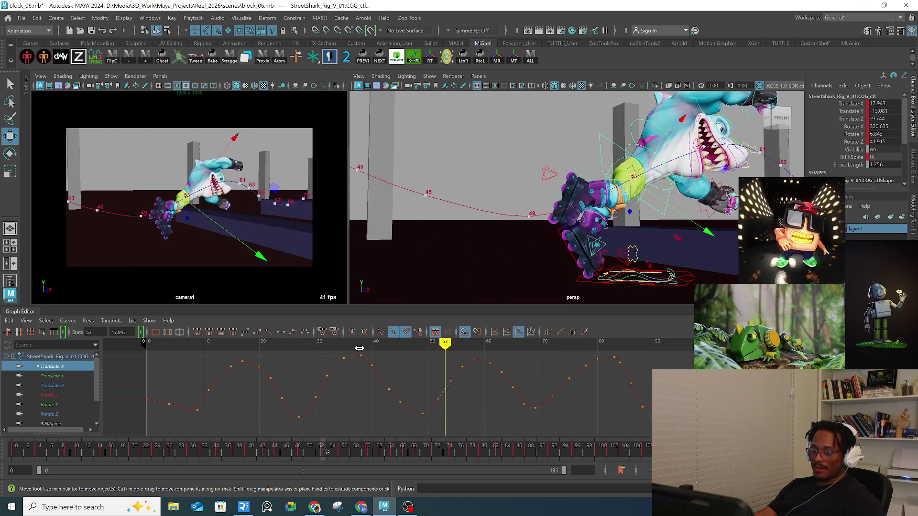
click(330, 345)
click(208, 345)
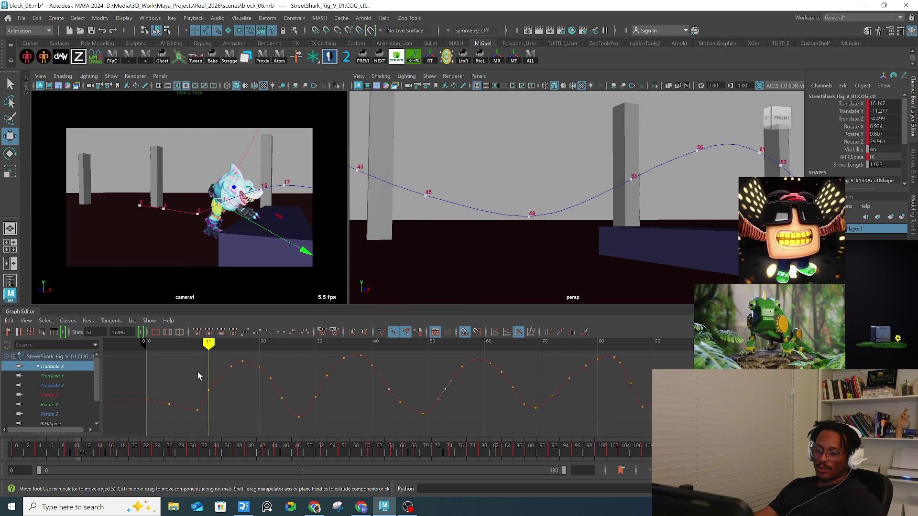
click(209, 390)
middle_drag(207, 391, 211, 395)
middle_click(215, 384)
key(alt+v)
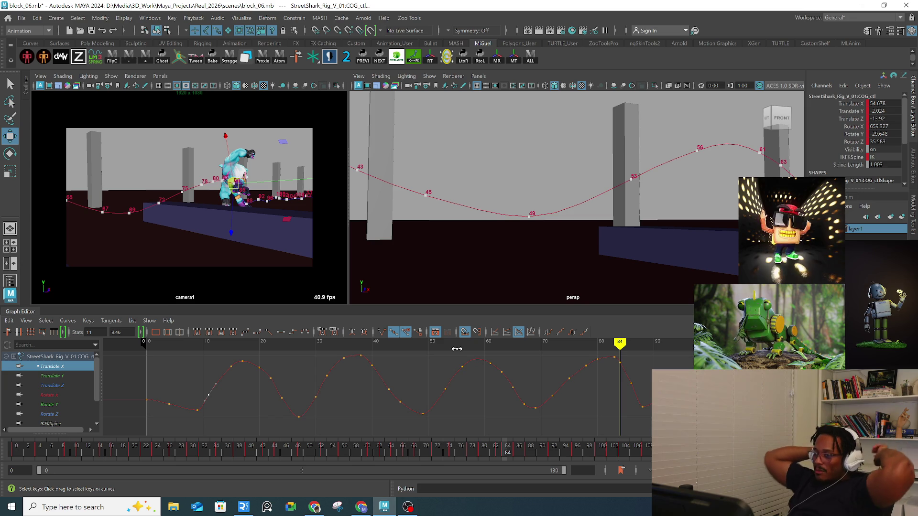
Step: Zoom onto frames 30–100 of the curve and lower the frame-75 Translate X key to 30.569
alt+right_drag(642, 354, 595, 373)
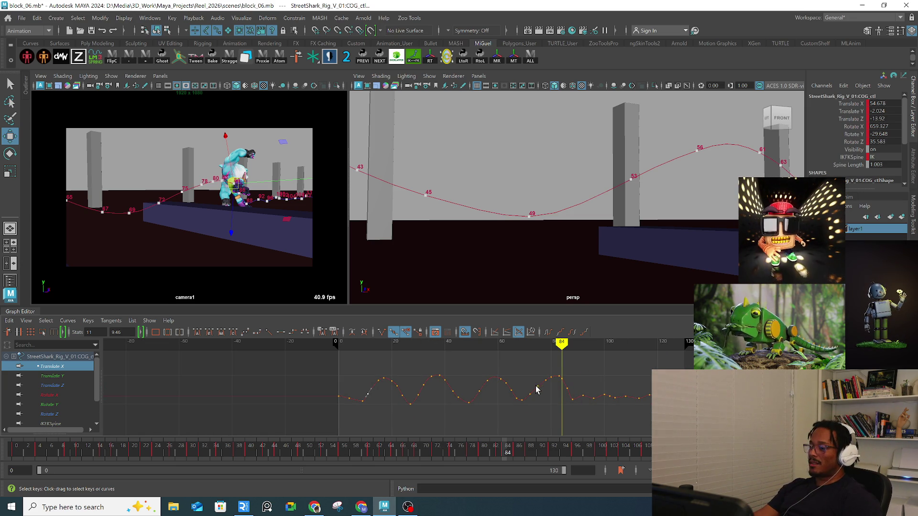
alt+right_drag(540, 390, 552, 383)
alt+middle_drag(552, 383, 438, 401)
drag(498, 346, 511, 345)
alt+right_drag(496, 374, 488, 388)
click(459, 350)
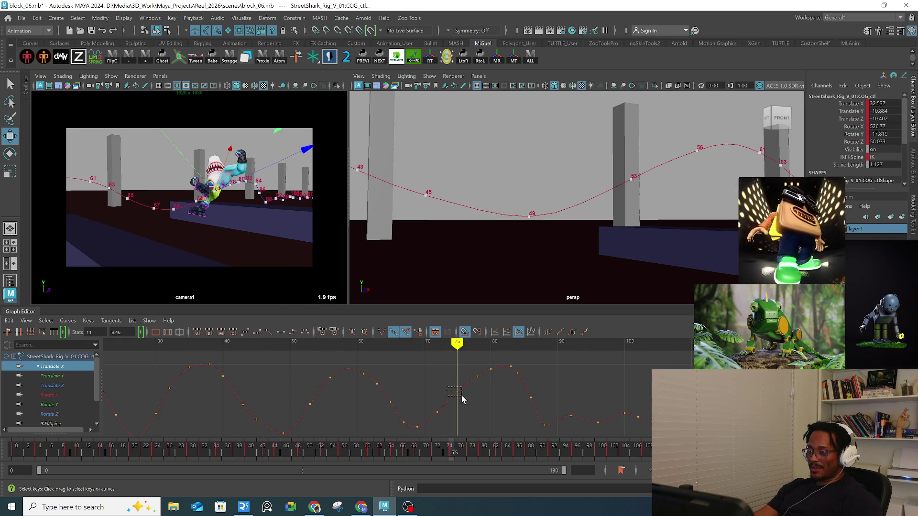
drag(461, 395, 461, 396)
middle_drag(460, 394, 459, 398)
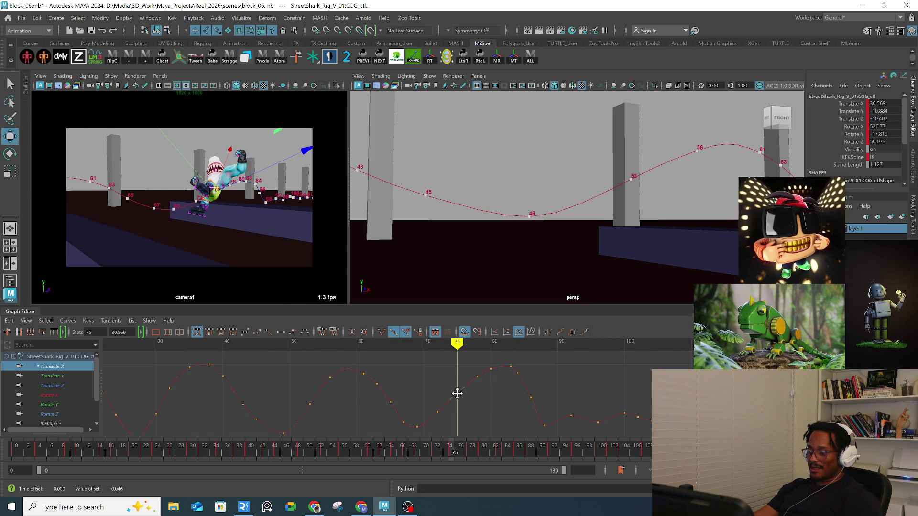
Step: Tilt the frame-80 out-tangent upward to round the peak near frames 80–83, then frame the curve
click(478, 375)
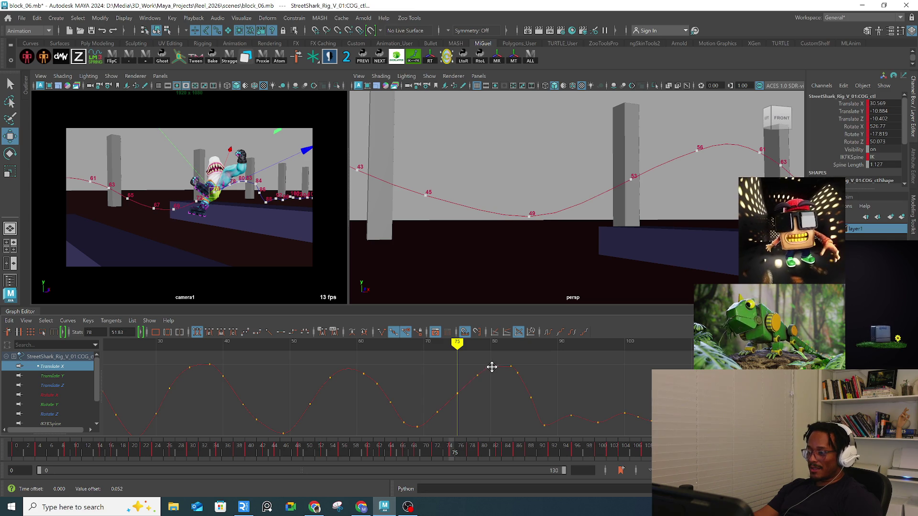
scroll(498, 382, up, 5)
mouse_move(498, 406)
alt+middle_down()
mouse_move(469, 362)
mouse_move(450, 383)
alt+middle_up()
click(449, 382)
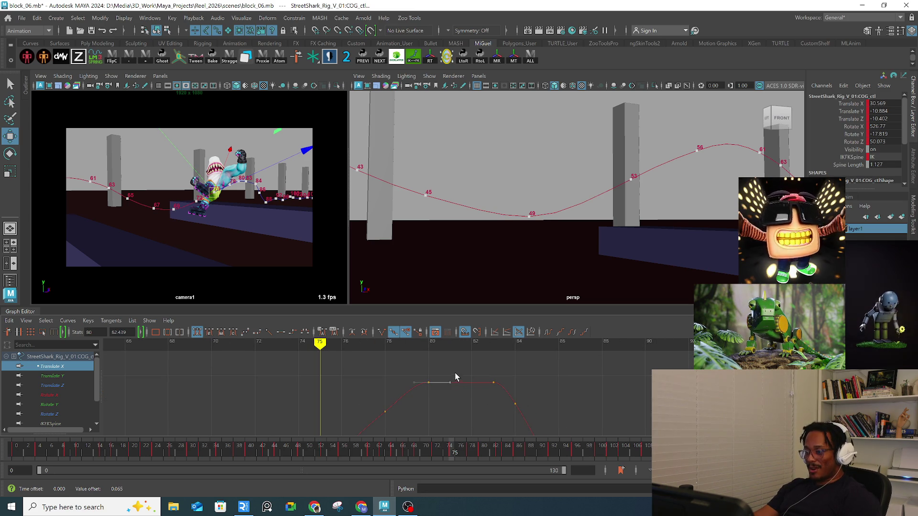
drag(446, 384, 465, 380)
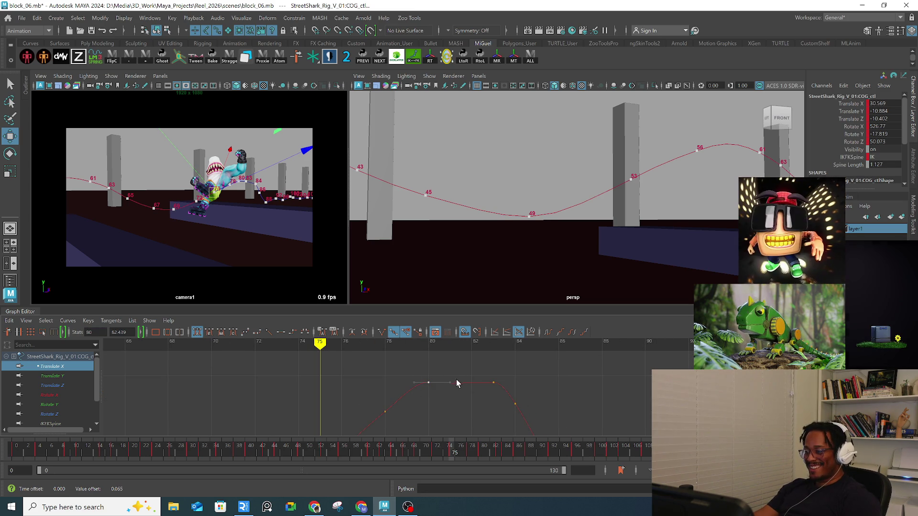
click(451, 383)
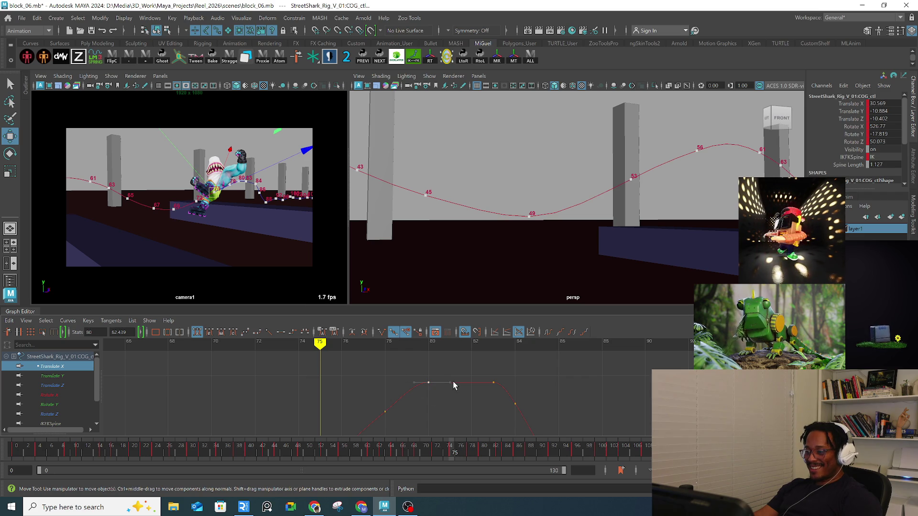
drag(452, 382, 473, 377)
click(472, 382)
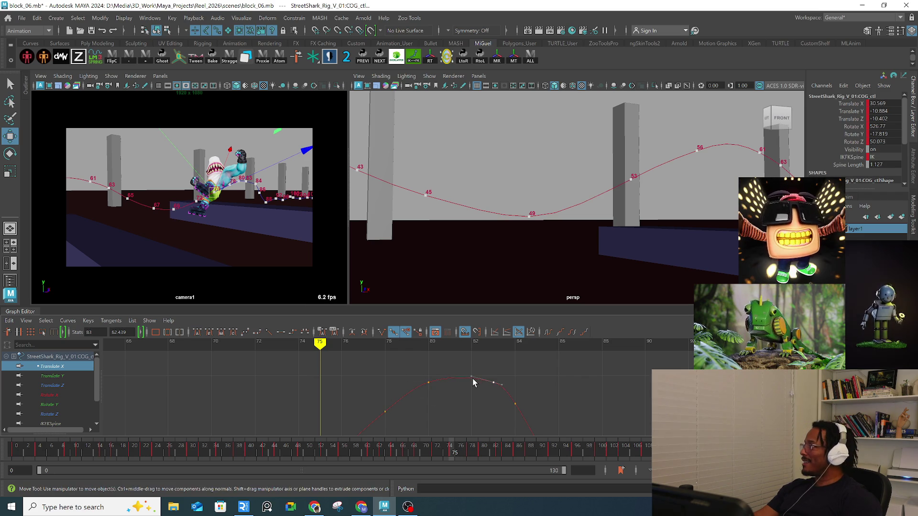
key(a)
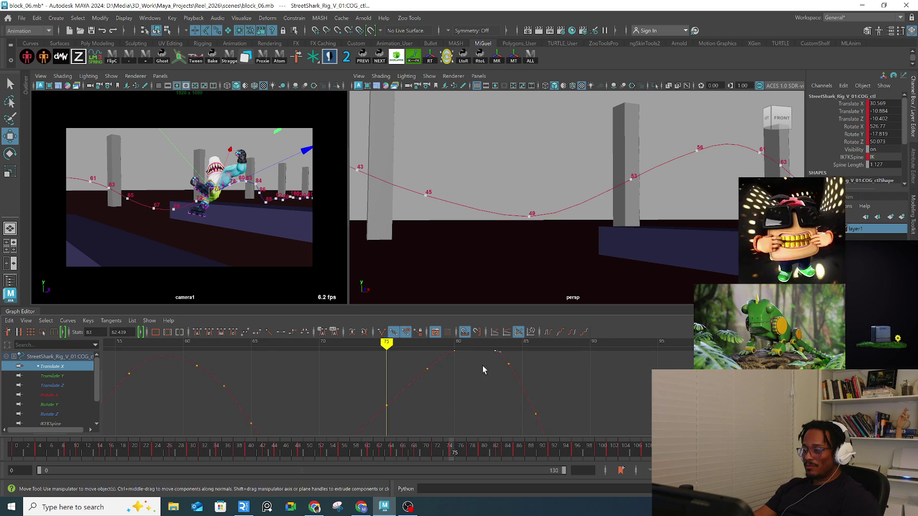
click(298, 344)
key(alt+v)
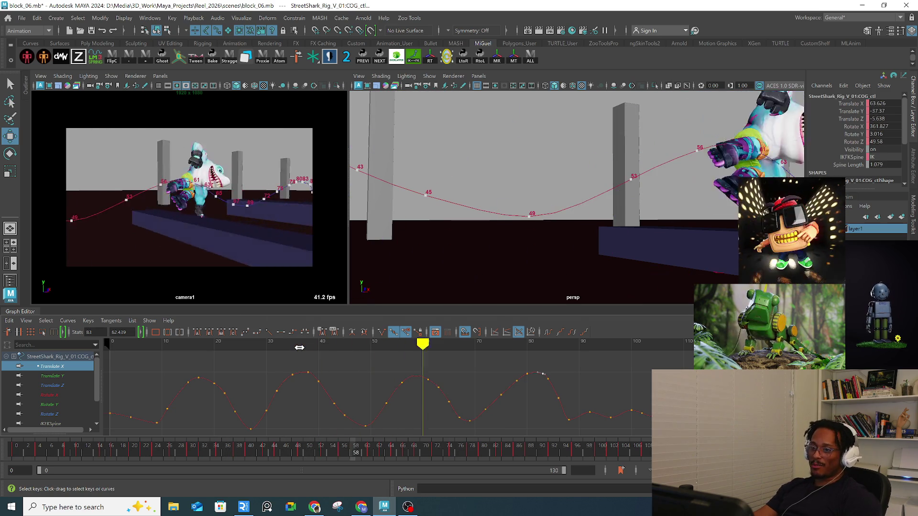
key(alt+v)
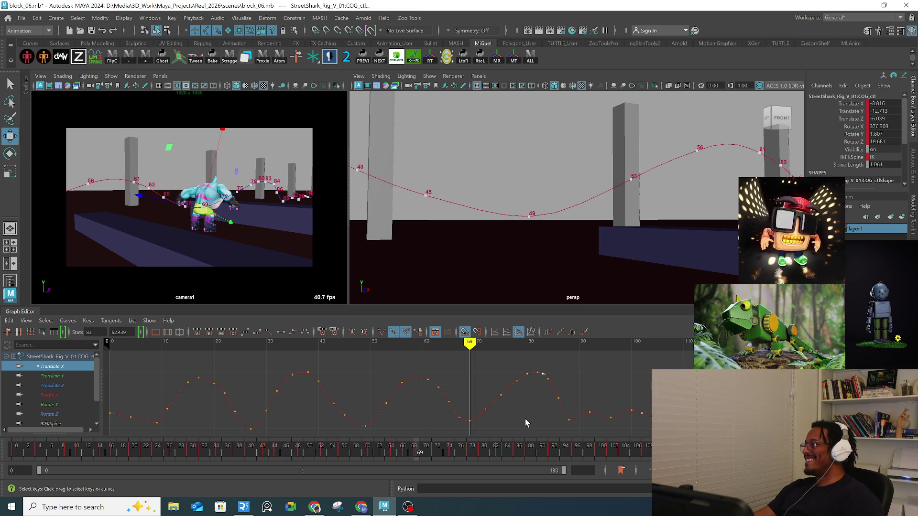
key(alt+v)
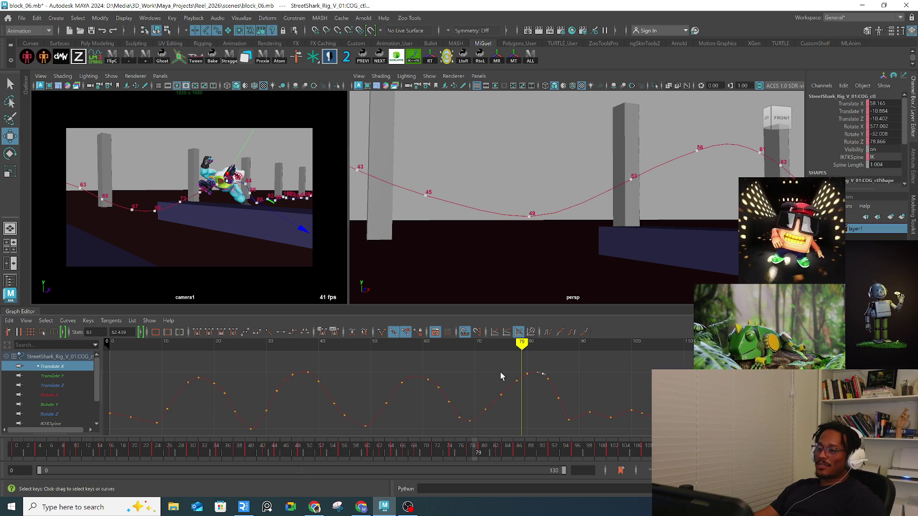
drag(502, 343, 465, 344)
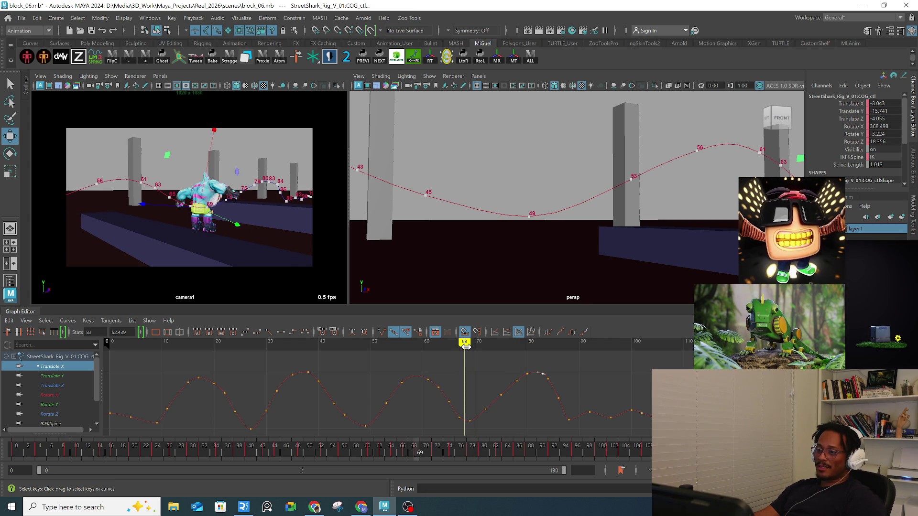
key(alt+v)
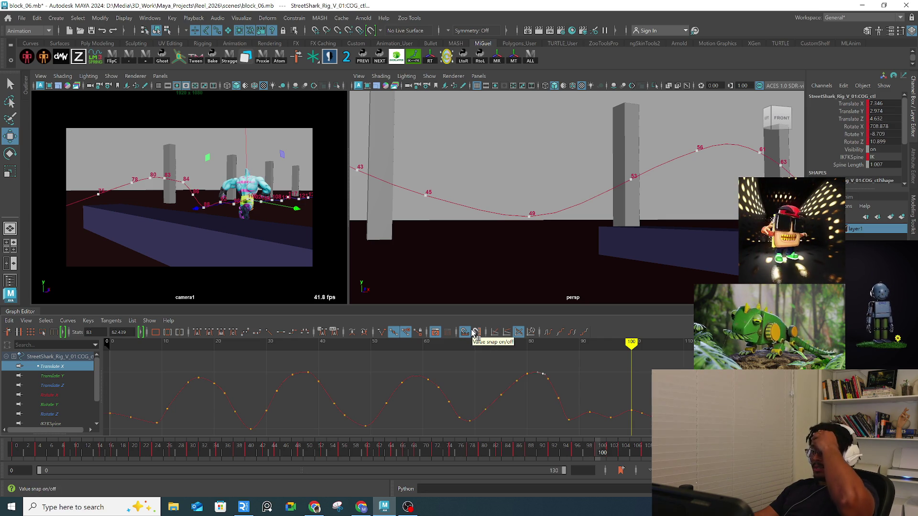
click(530, 344)
key(alt+v)
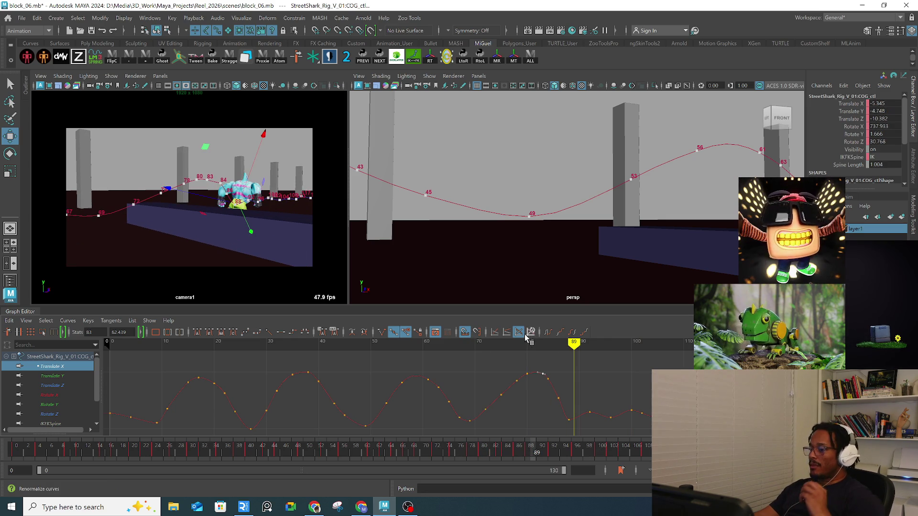
click(521, 342)
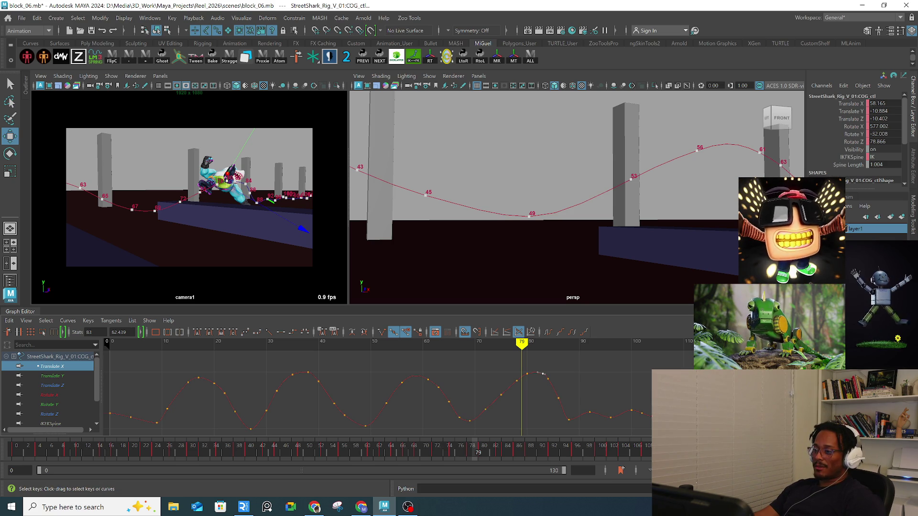
click(306, 414)
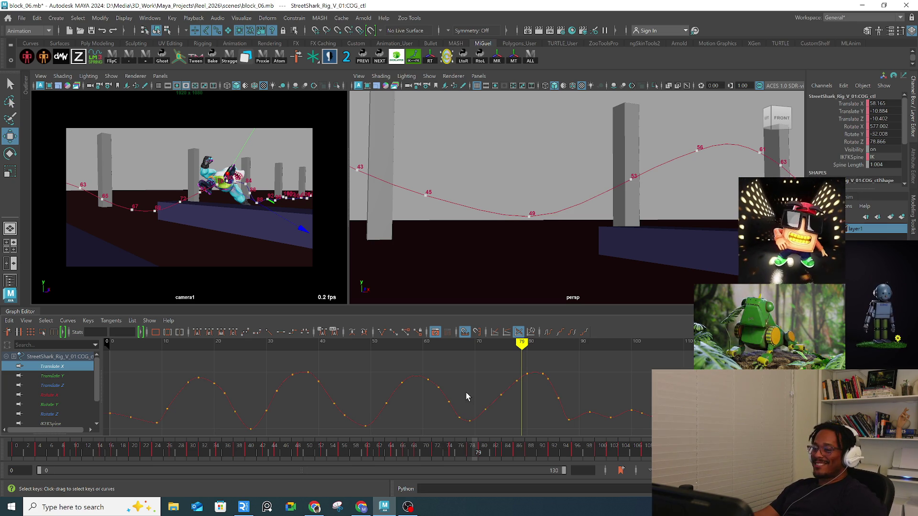
mouse_move(487, 350)
mouse_down()
mouse_move(467, 343)
mouse_move(574, 343)
mouse_up()
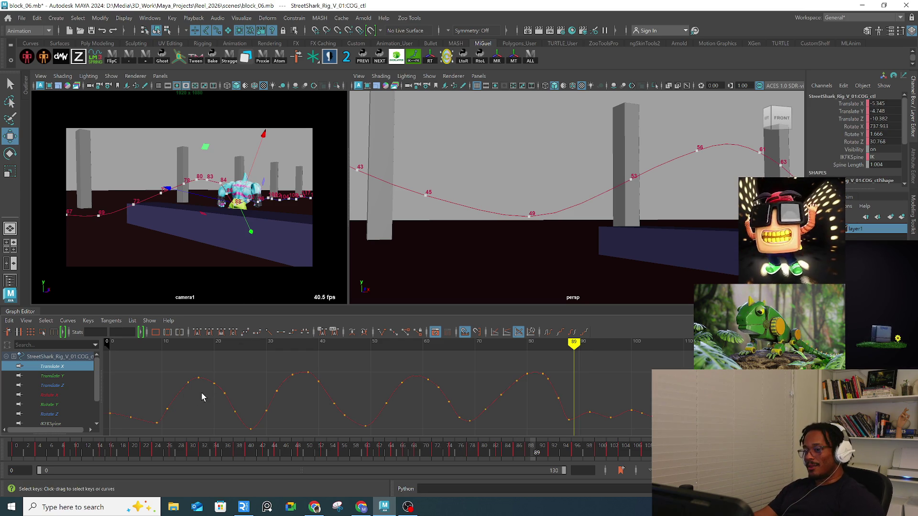
mouse_move(167, 385)
alt+middle_down()
mouse_move(230, 364)
mouse_move(220, 380)
alt+middle_up()
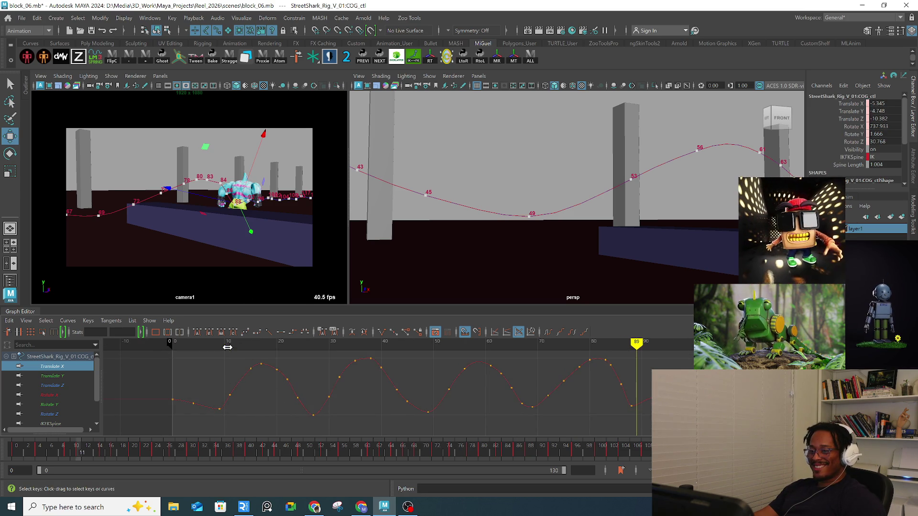
Step: Lower the COG's frame-11 Translate X key and play back the animation
click(228, 348)
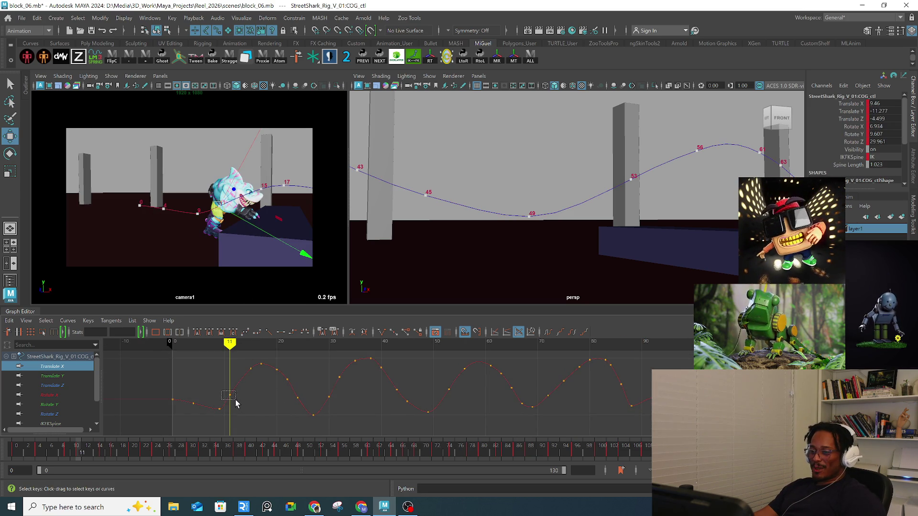
click(231, 396)
middle_drag(231, 396, 232, 399)
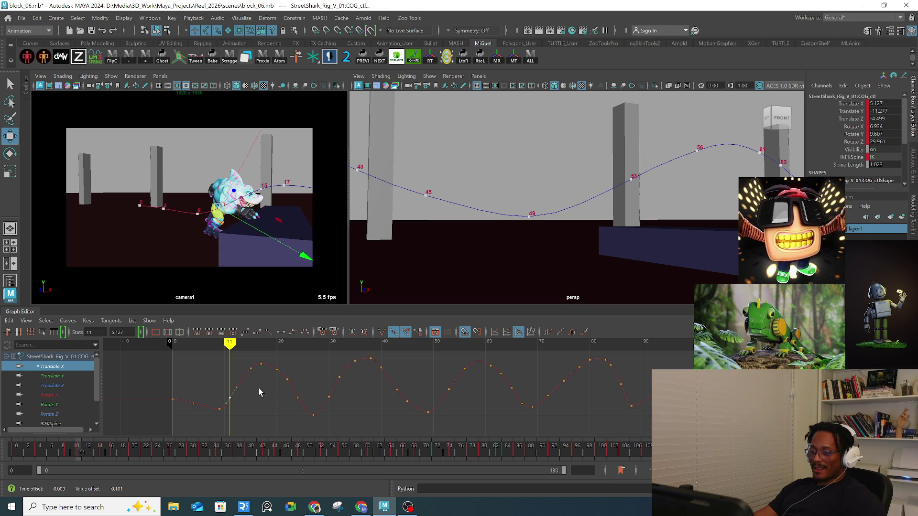
drag(230, 343, 314, 343)
alt+middle_drag(471, 388, 395, 390)
key(alt+v)
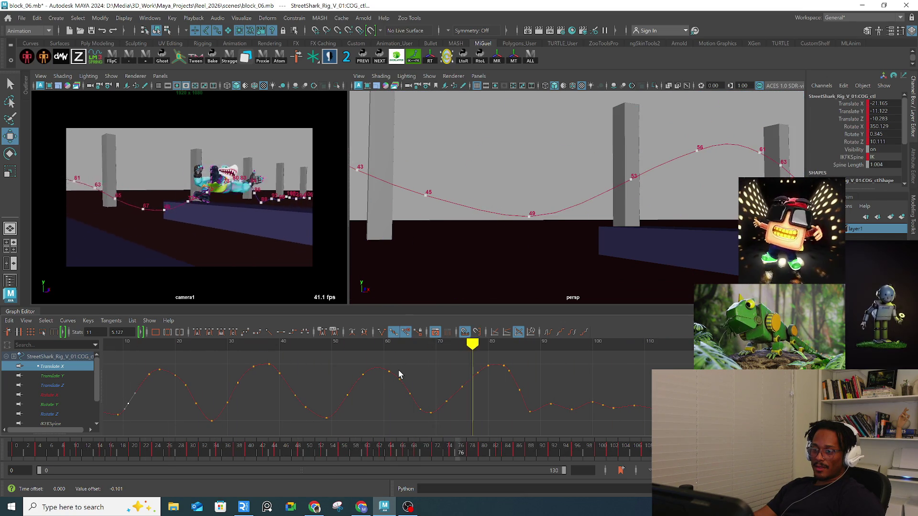
Step: Go to frame 48, face the shark's front, and select the lower jaw control for rotating
drag(253, 345, 322, 336)
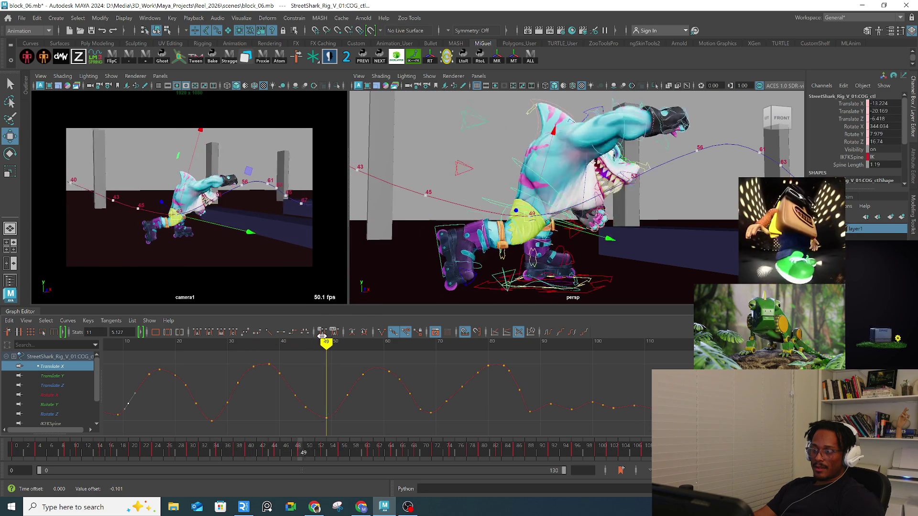
mouse_move(598, 215)
alt+mouse_down()
mouse_move(588, 201)
mouse_move(609, 203)
mouse_move(622, 225)
mouse_move(530, 222)
mouse_move(563, 196)
mouse_move(564, 215)
mouse_move(564, 193)
mouse_move(565, 230)
mouse_move(564, 210)
mouse_move(565, 223)
mouse_move(565, 213)
mouse_move(613, 220)
alt+mouse_up()
click(529, 221)
key(e)
key(Up)
scroll(593, 218, up, 5)
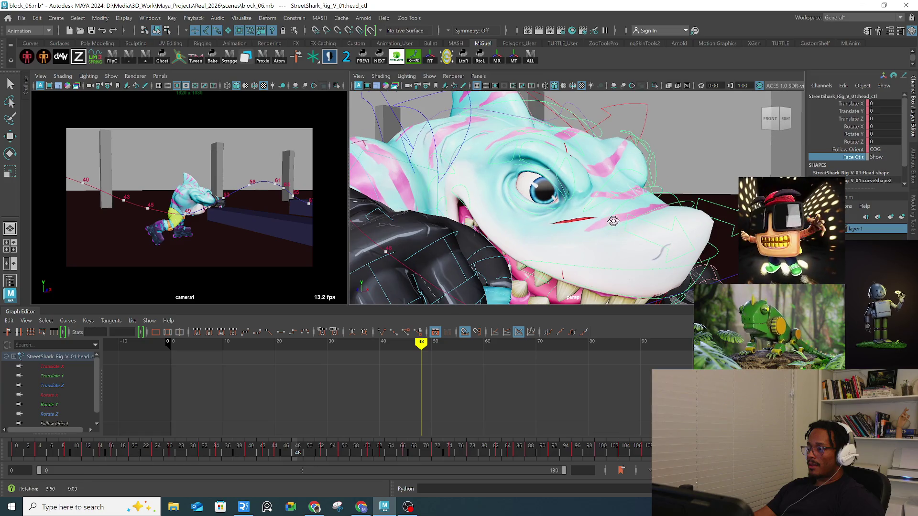
key(q)
click(650, 195)
click(651, 198)
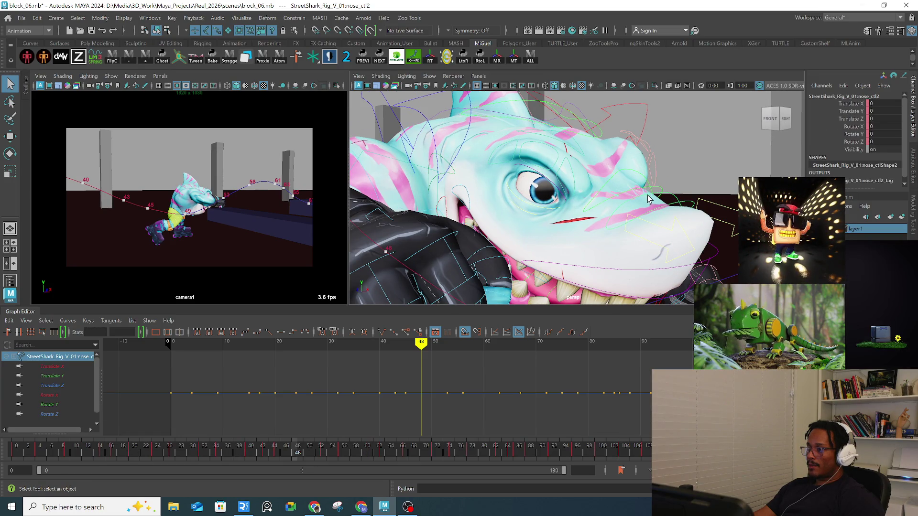
click(651, 226)
key(w)
click(663, 230)
drag(584, 212, 582, 213)
key(ctrl+z)
scroll(681, 216, down, 3)
key(q)
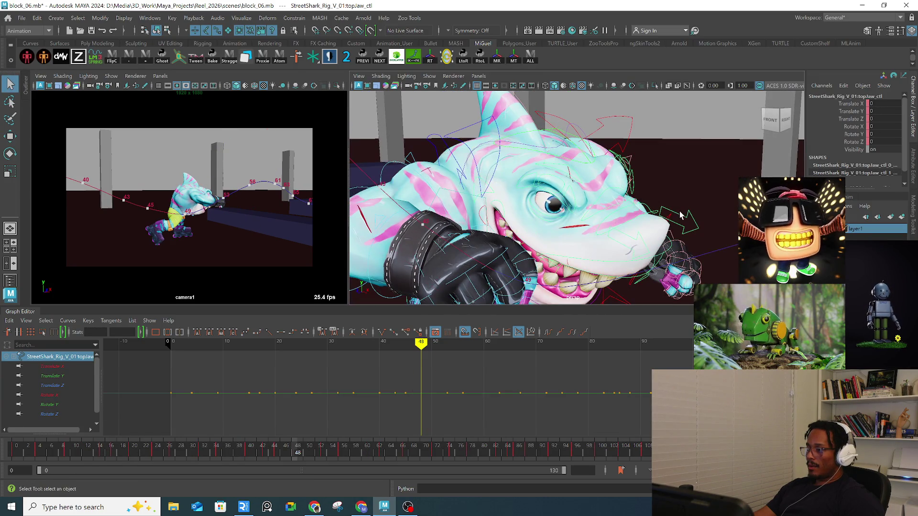
click(632, 240)
click(631, 240)
key(w)
mouse_move(619, 239)
mouse_down()
mouse_move(607, 234)
mouse_move(635, 242)
mouse_up()
key(ctrl+z)
key(e)
drag(598, 201, 573, 169)
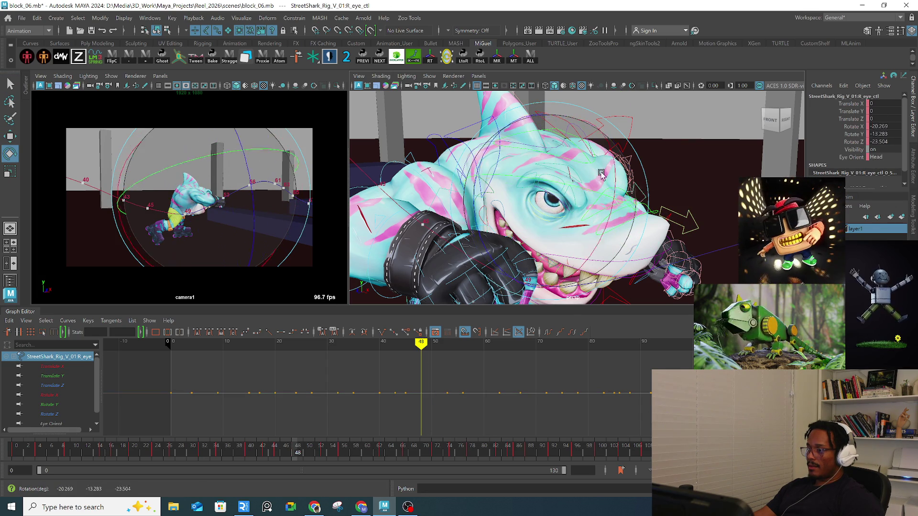
key(ctrl+z)
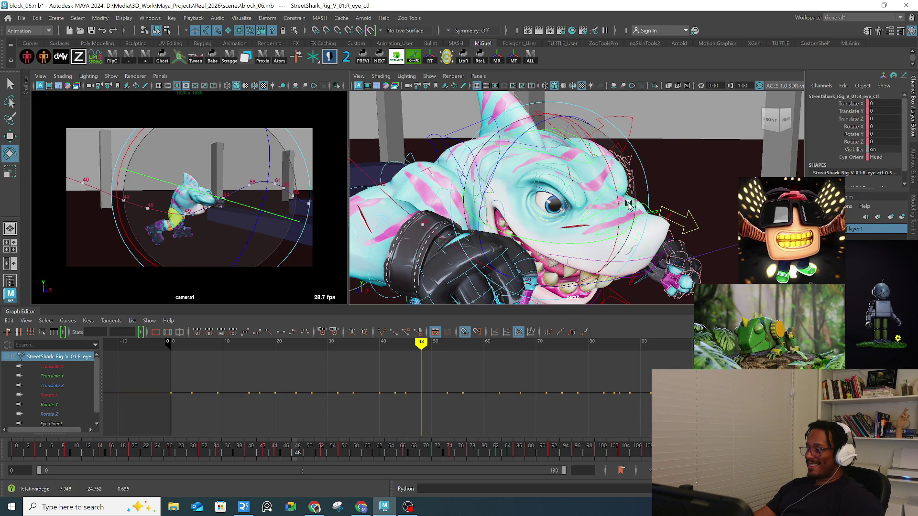
mouse_move(626, 205)
alt+mouse_down()
mouse_move(552, 218)
mouse_move(552, 180)
alt+mouse_up()
key(q)
click(553, 178)
click(553, 178)
click(545, 171)
key(w)
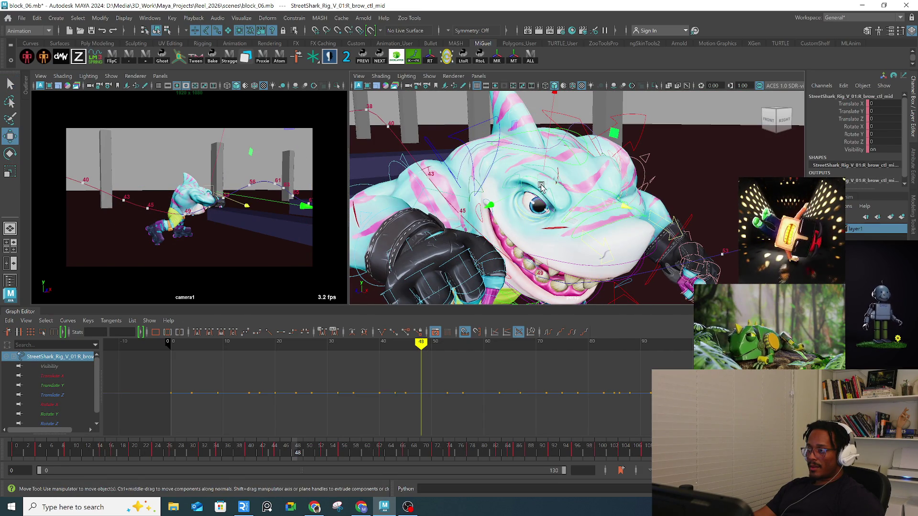
drag(549, 176, 526, 234)
key(ctrl+z)
key(q)
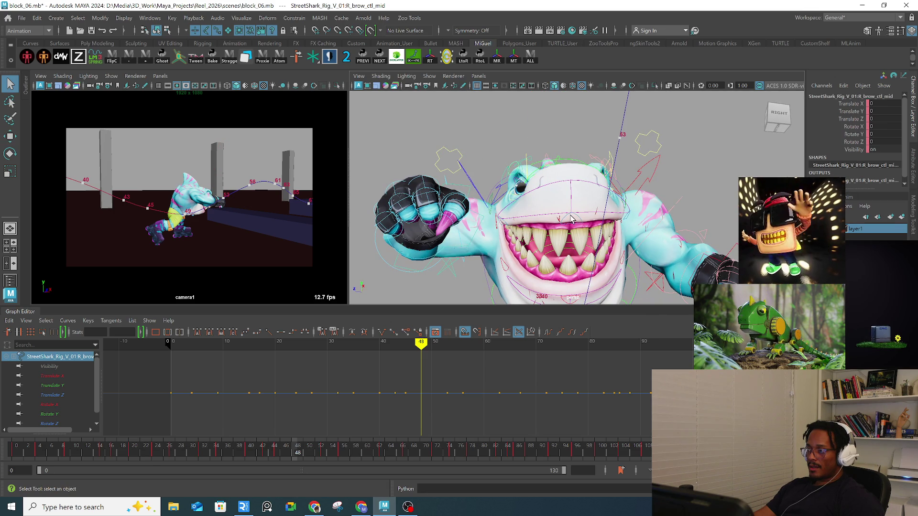
click(569, 219)
key(w)
mouse_move(569, 217)
mouse_down()
mouse_move(575, 130)
mouse_move(617, 158)
mouse_move(618, 125)
mouse_move(643, 172)
mouse_up()
key(ctrl+z)
key(q)
click(576, 200)
key(e)
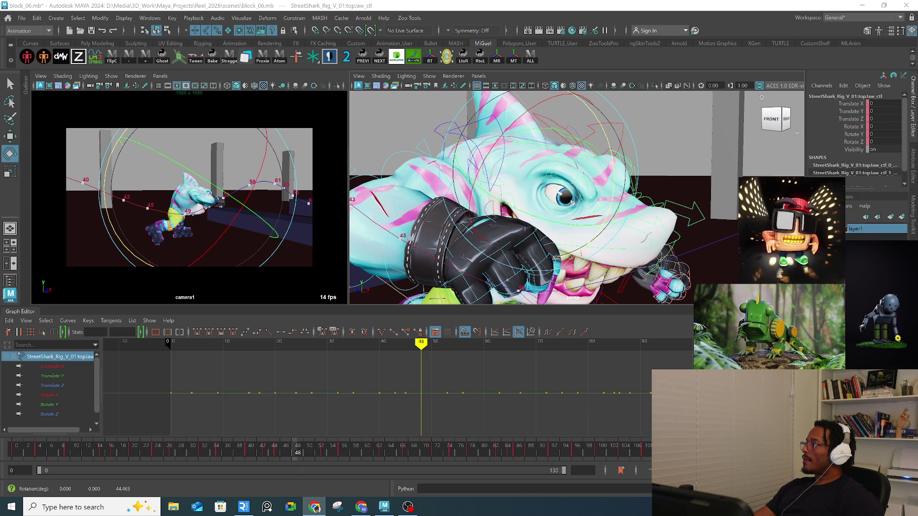
click(210, 463)
key(alt+v)
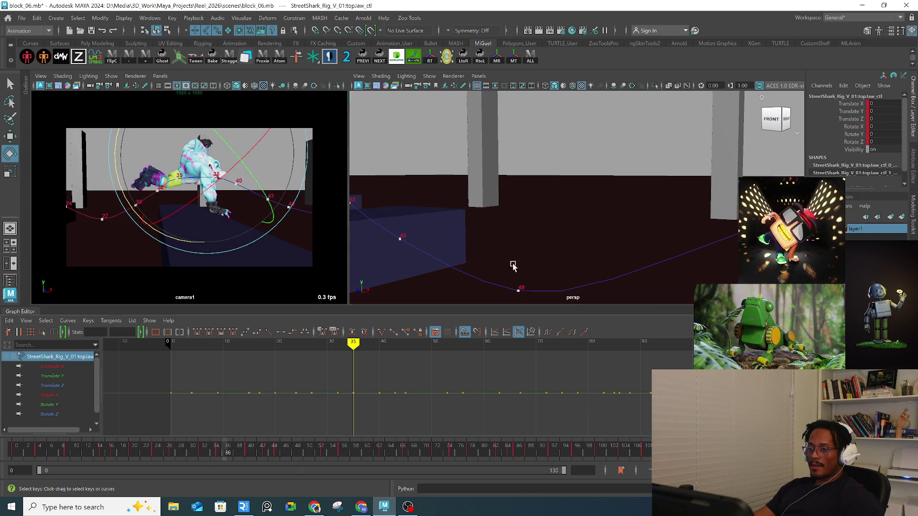
Step: Stop playback and move the current time to frame 51
key(q)
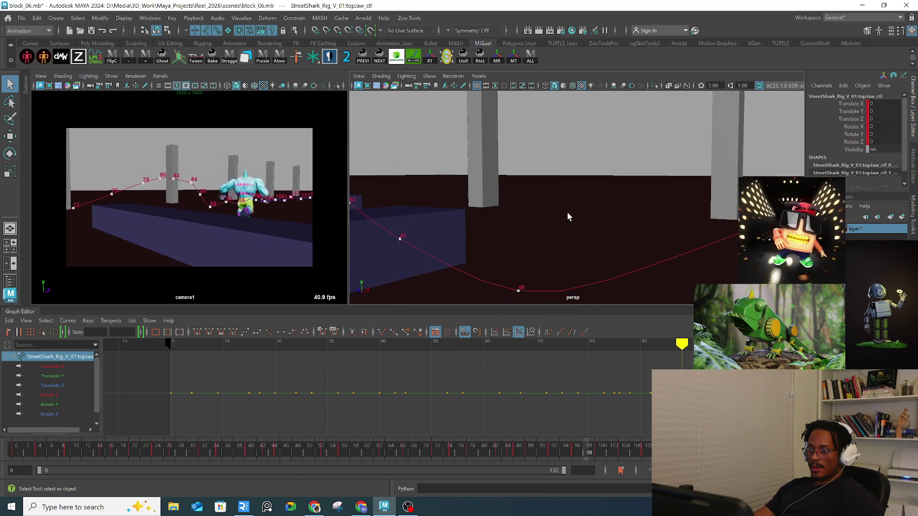
drag(210, 455, 315, 450)
alt+drag(535, 210, 614, 197)
Step: Select the right IK wrist and arm tweak controls in turn, then the wrist curve control's Translate Z channel
click(615, 164)
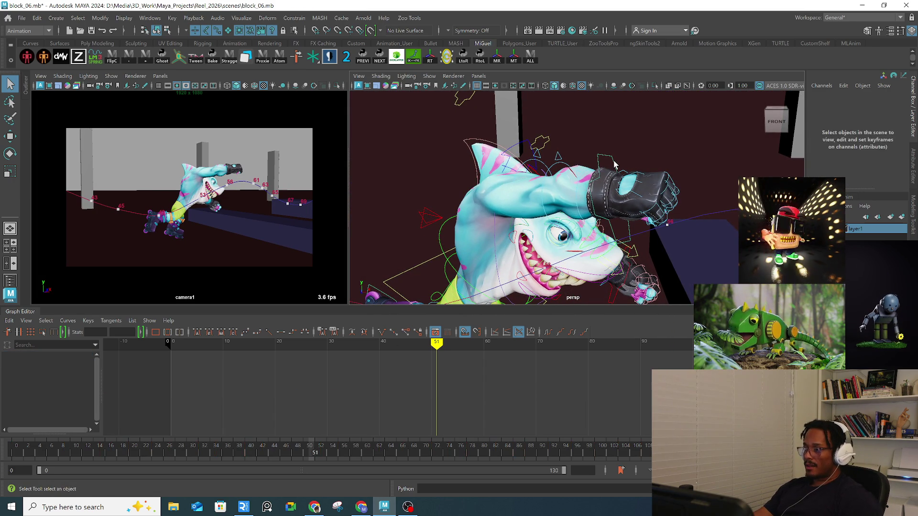
key(r)
mouse_move(612, 173)
alt+mouse_down()
mouse_move(593, 167)
mouse_move(588, 191)
mouse_move(602, 188)
mouse_move(516, 225)
mouse_move(611, 216)
alt+mouse_up()
click(589, 165)
key(q)
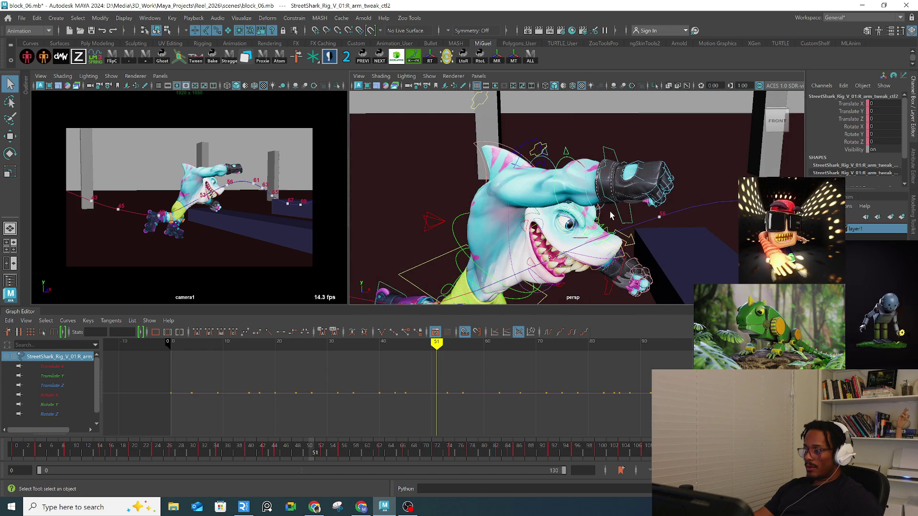
click(614, 207)
click(603, 209)
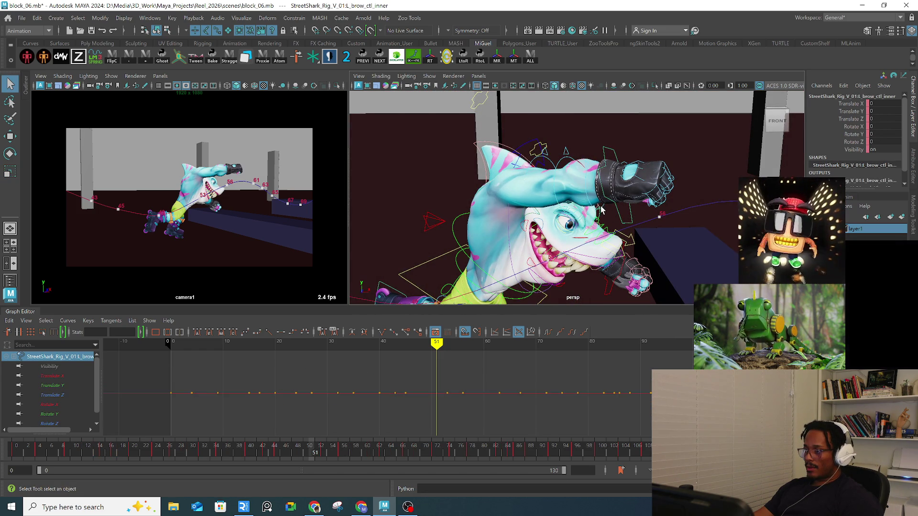
click(620, 219)
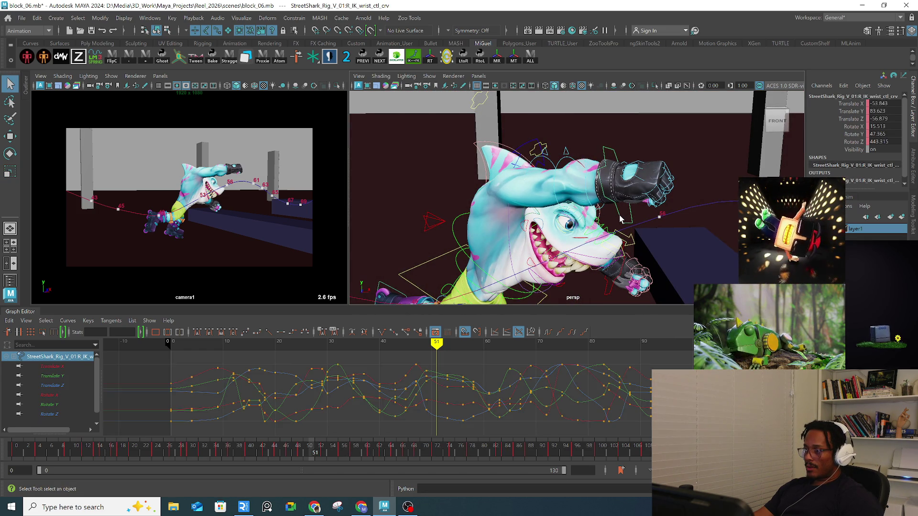
click(856, 119)
right_click(856, 118)
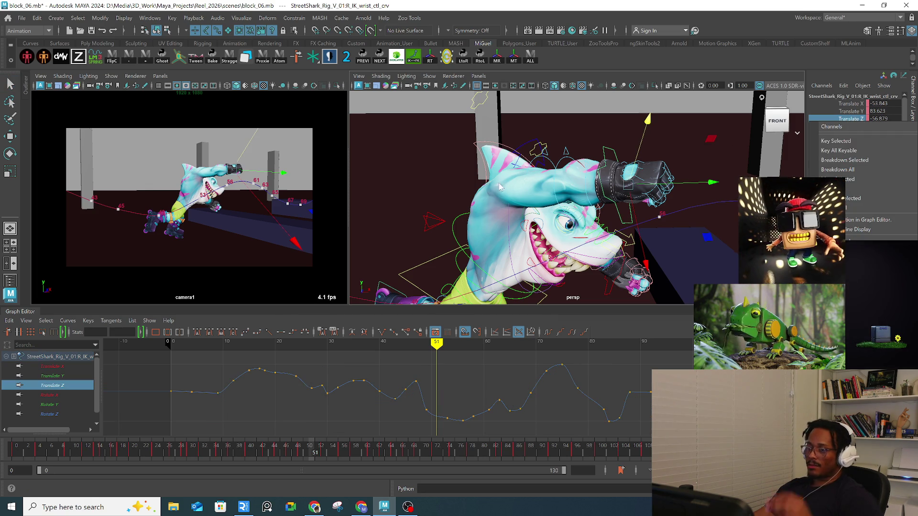
Step: Clear the selection, check the scene's reference details, then return to the Channel Box
click(464, 222)
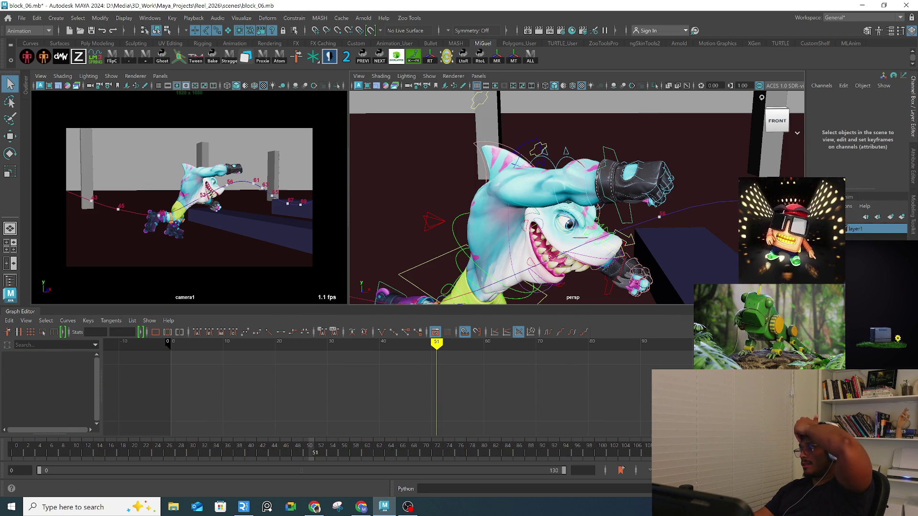
click(914, 212)
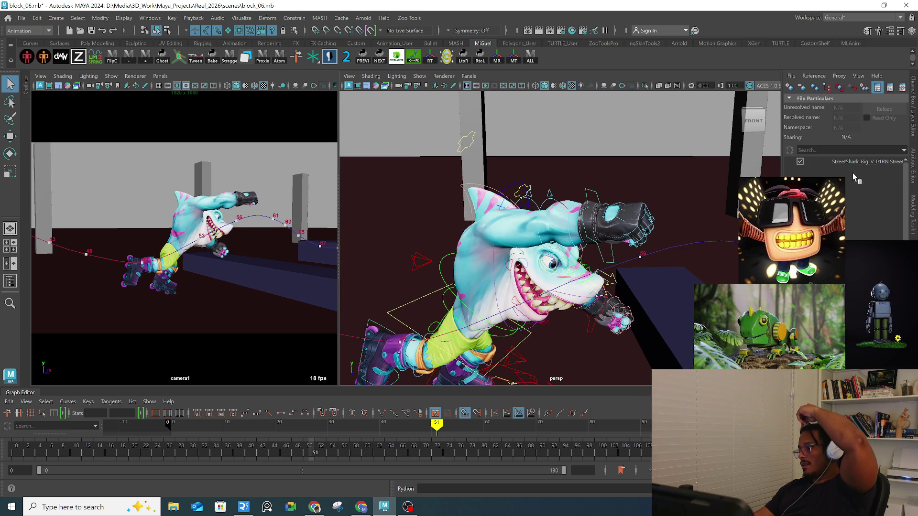
click(913, 110)
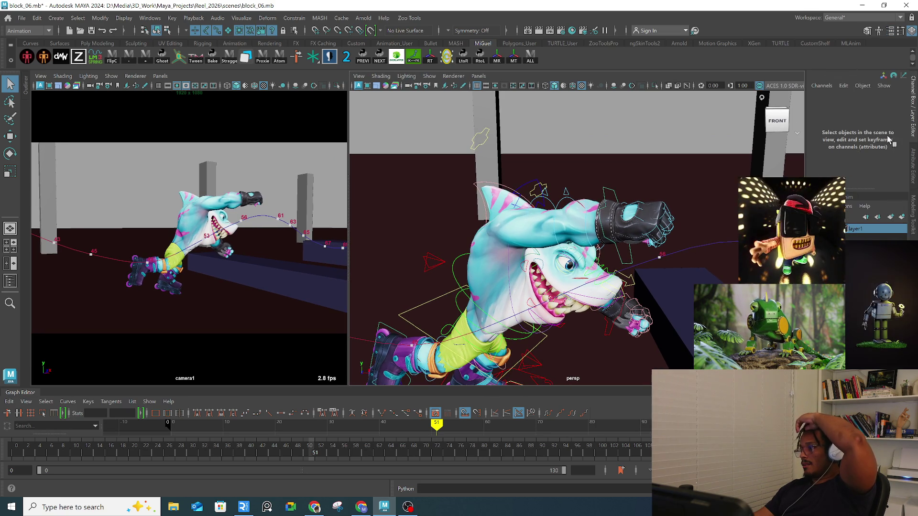
click(825, 87)
click(826, 89)
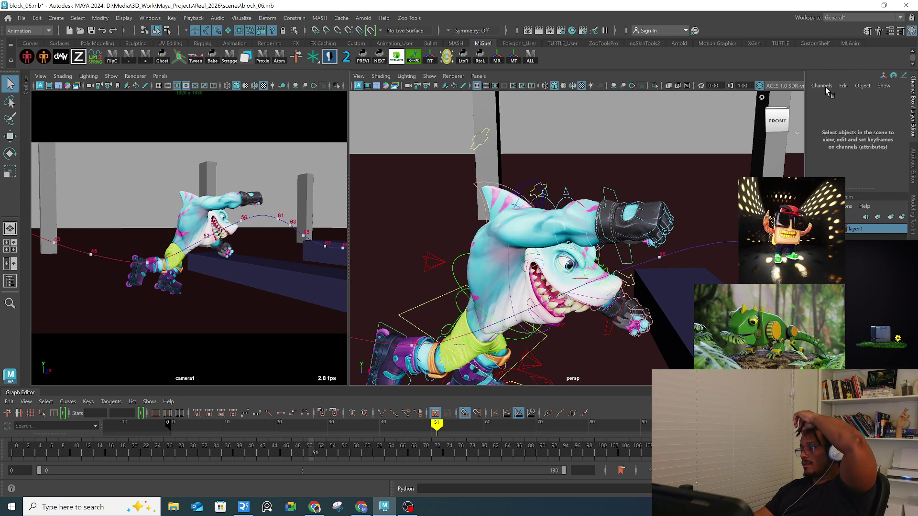
Step: Reselect R_IK_wrist_ctl_crv and open its Connection Editor from the Channel Box Edit menu
click(613, 190)
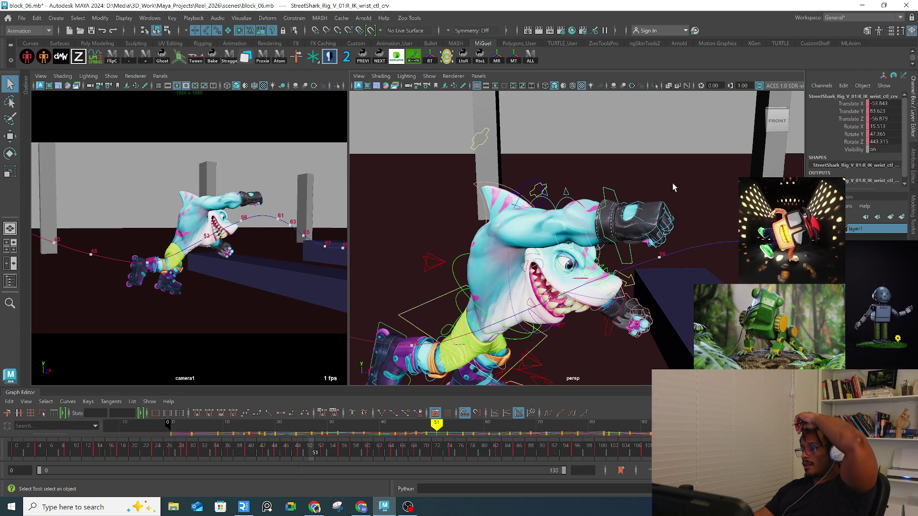
click(843, 86)
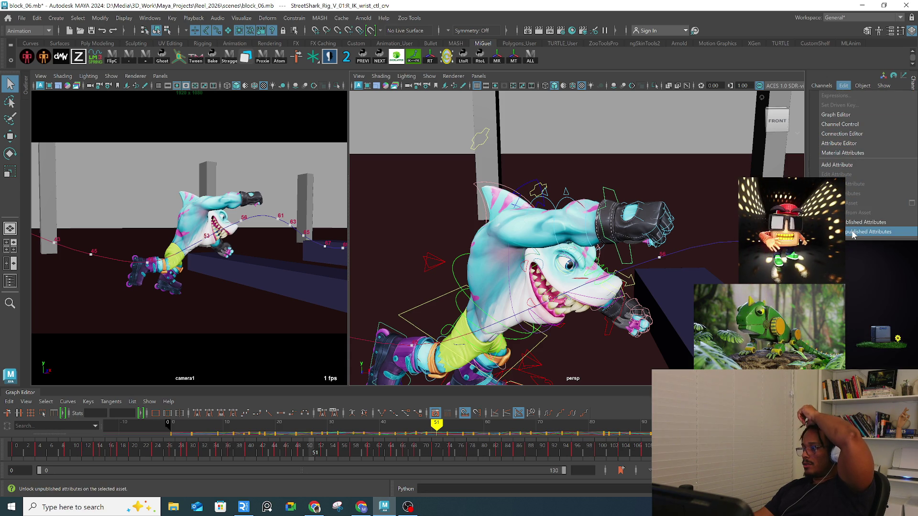
click(852, 135)
Step: Browse the Outputs list and pick the showManipDefault, then selectHandle, attributes
scroll(397, 291, down, 10)
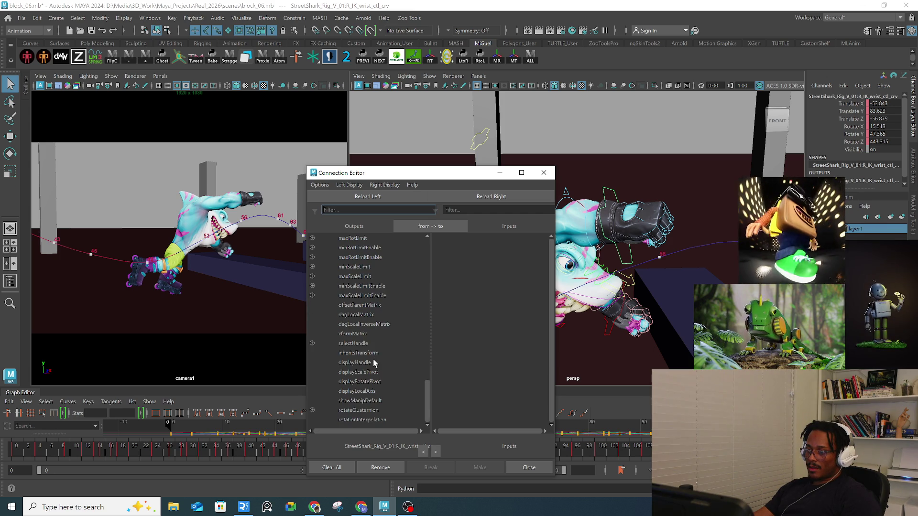
scroll(377, 380, up, 10)
scroll(377, 379, up, 3)
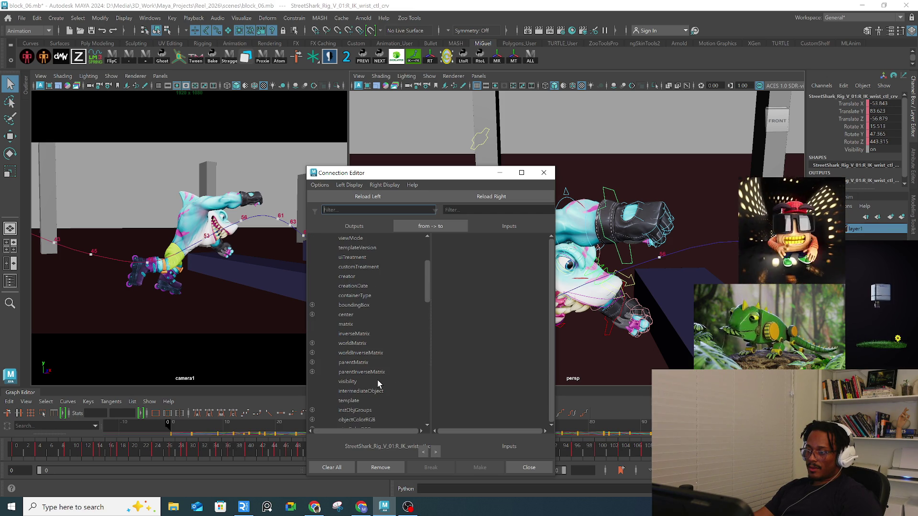
scroll(377, 385, down, 6)
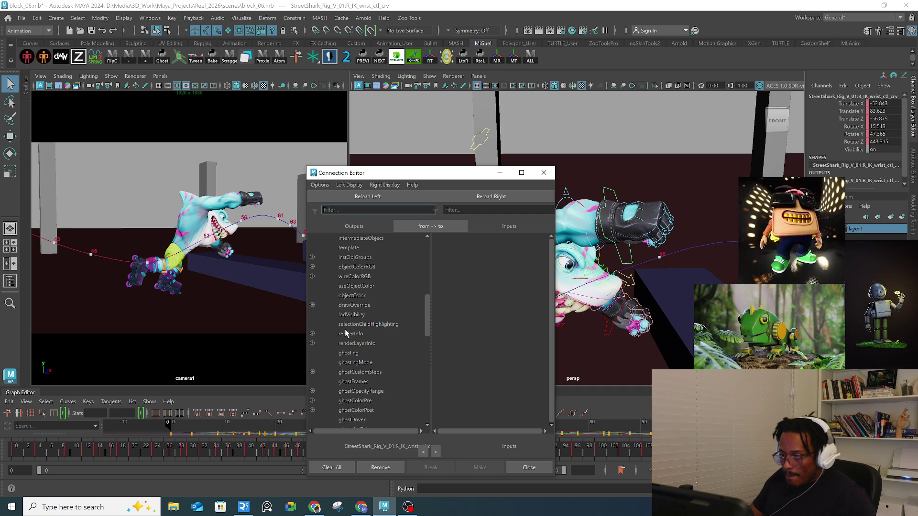
scroll(360, 328, down, 5)
scroll(360, 325, down, 8)
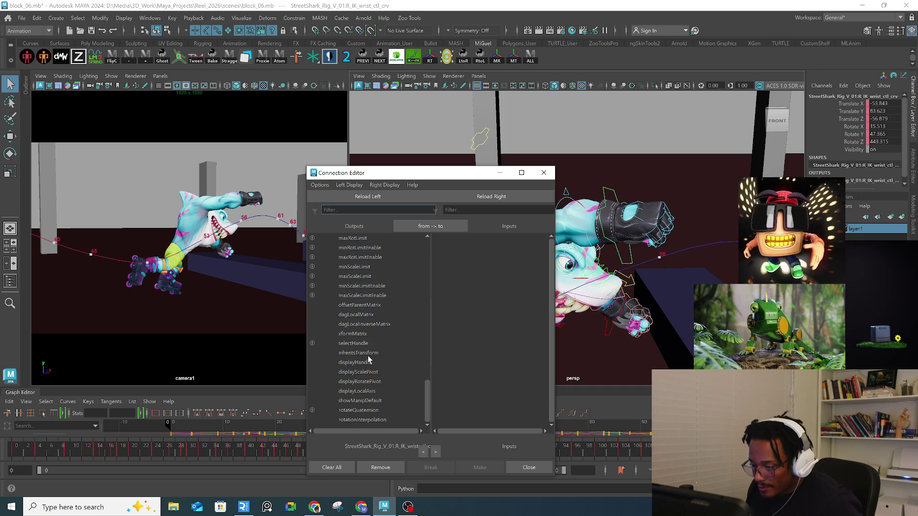
click(369, 401)
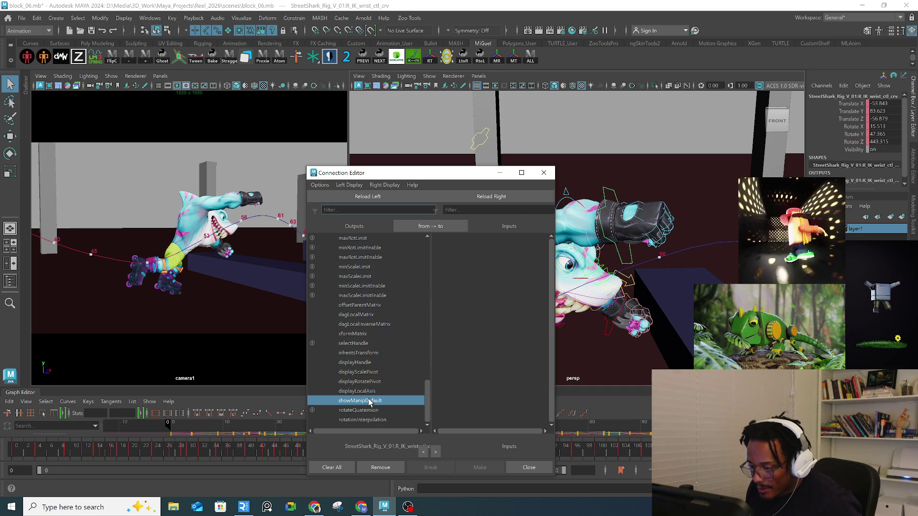
click(364, 343)
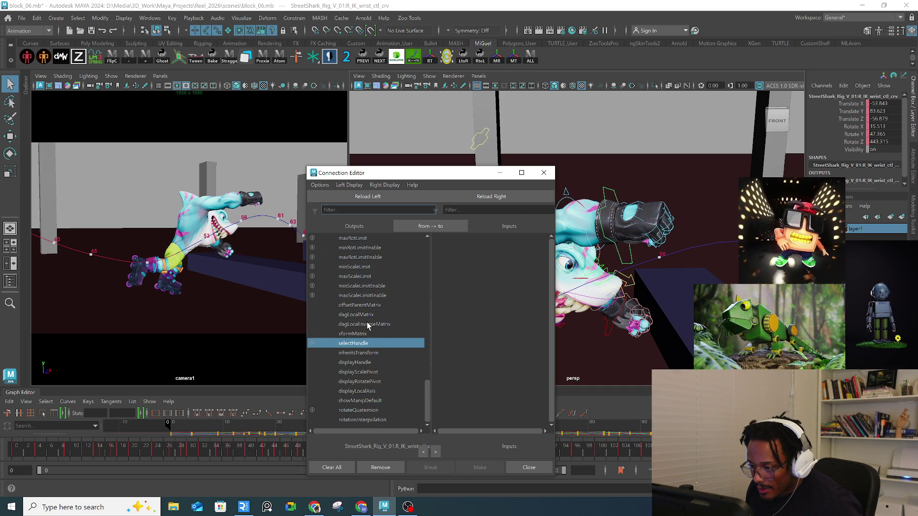
Step: Pick scalePivot and expand it to select its scalePivotY component
scroll(367, 322, up, 5)
click(352, 305)
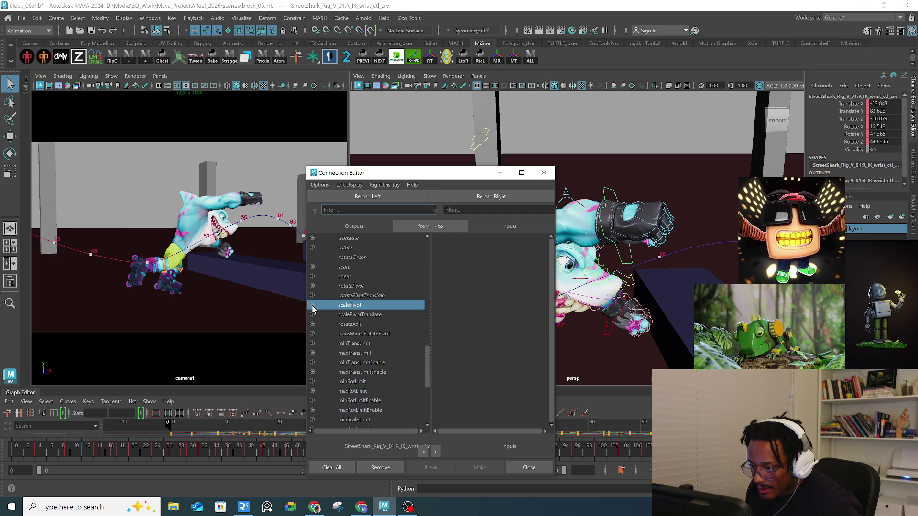
click(312, 305)
click(371, 314)
click(367, 324)
Step: Close the Connection Editor and check the Channel Box Show and Object menus
click(544, 172)
click(884, 87)
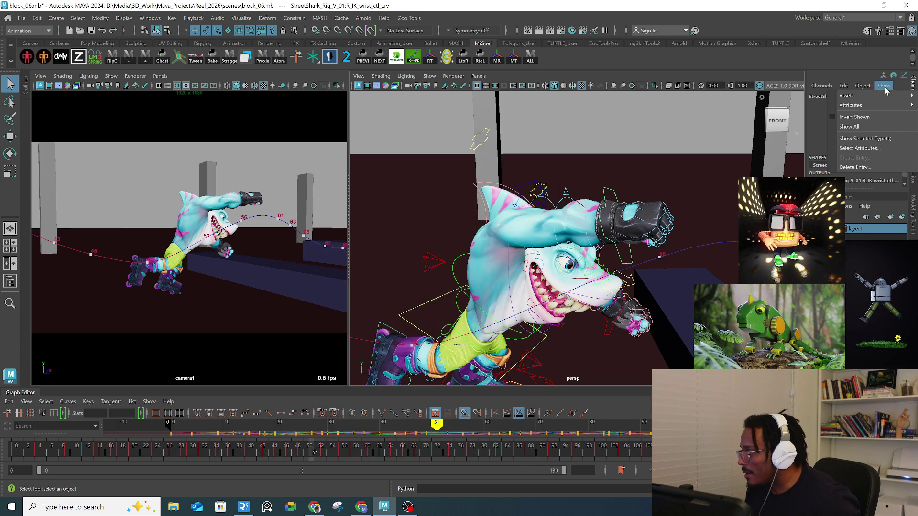
click(885, 87)
click(865, 84)
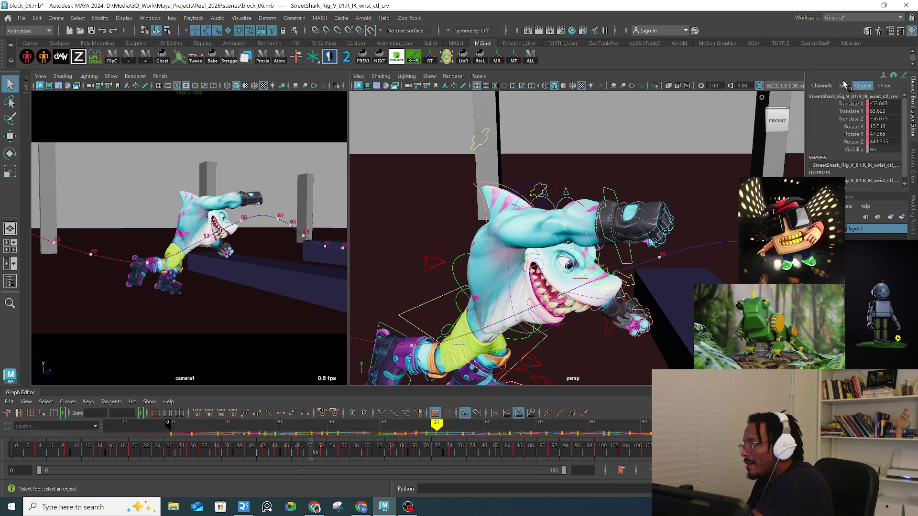
Step: View the wrist curve in the Attribute Editor, then open Channel Control from the Channel Box
mouse_move(841, 87)
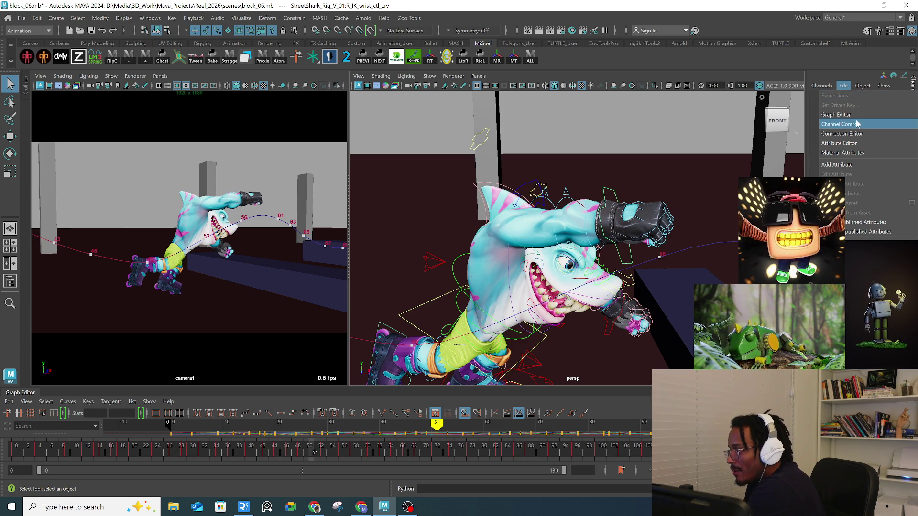
click(850, 144)
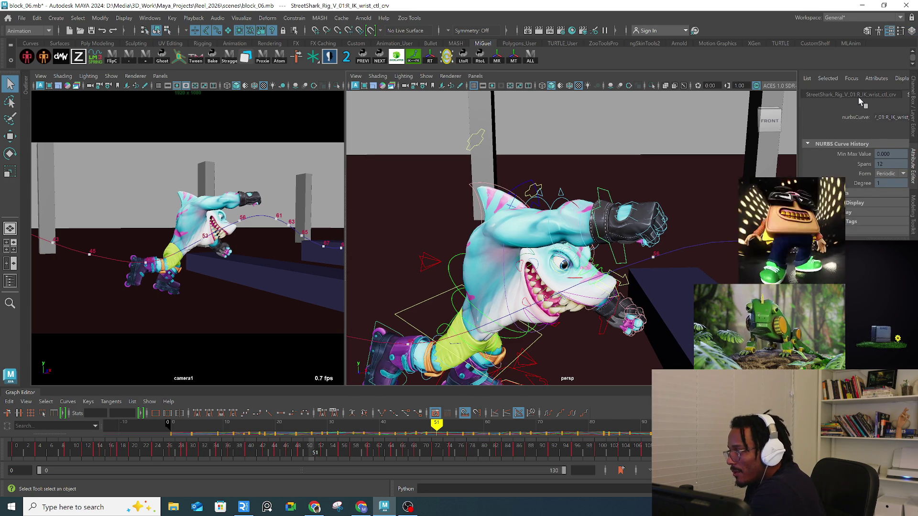
click(913, 91)
click(826, 87)
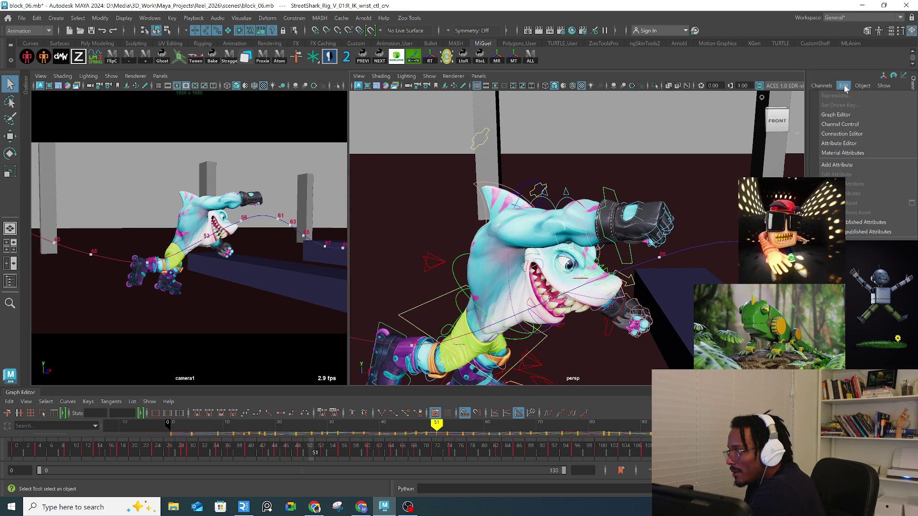
mouse_move(844, 86)
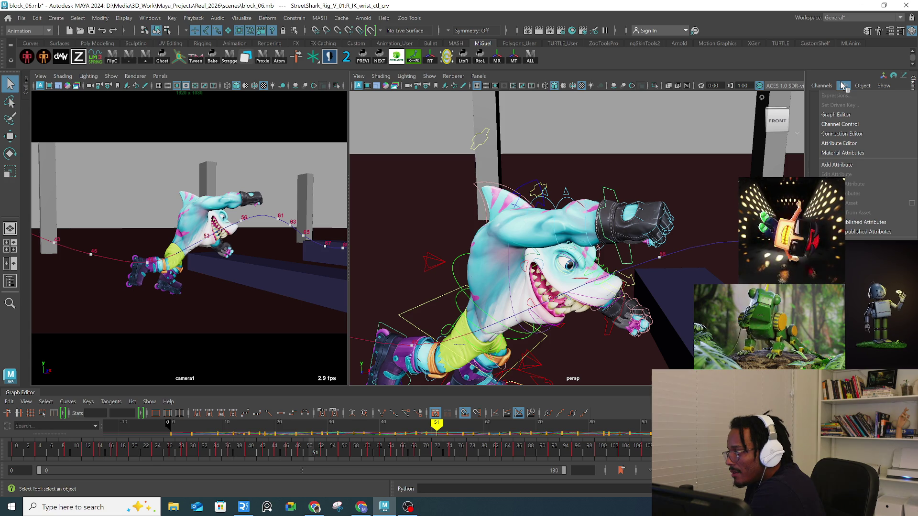
click(842, 124)
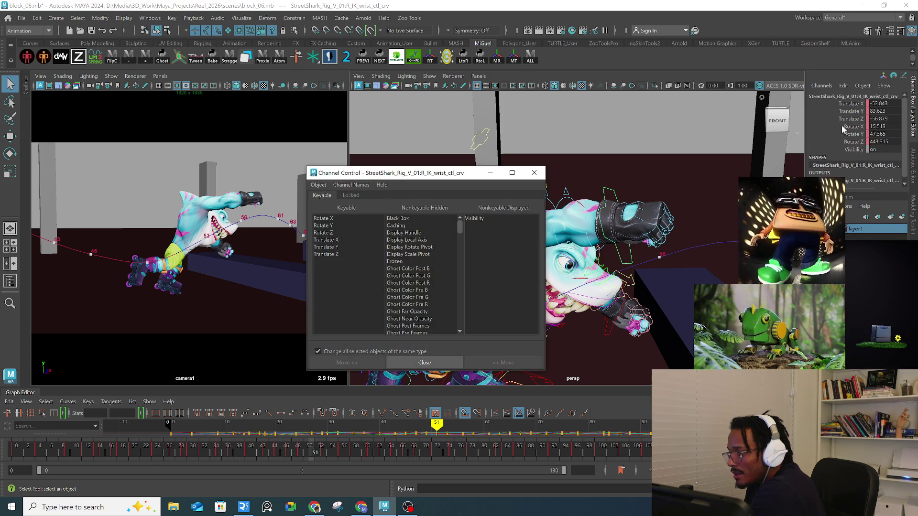
Step: Select the Scale X, Y and Z channels in the Nonkeyable Hidden list
scroll(415, 298, down, 15)
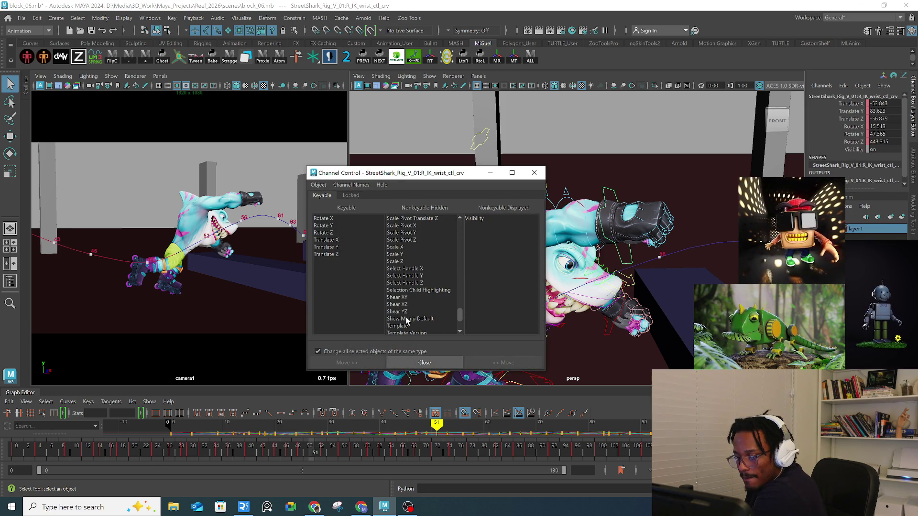
click(401, 247)
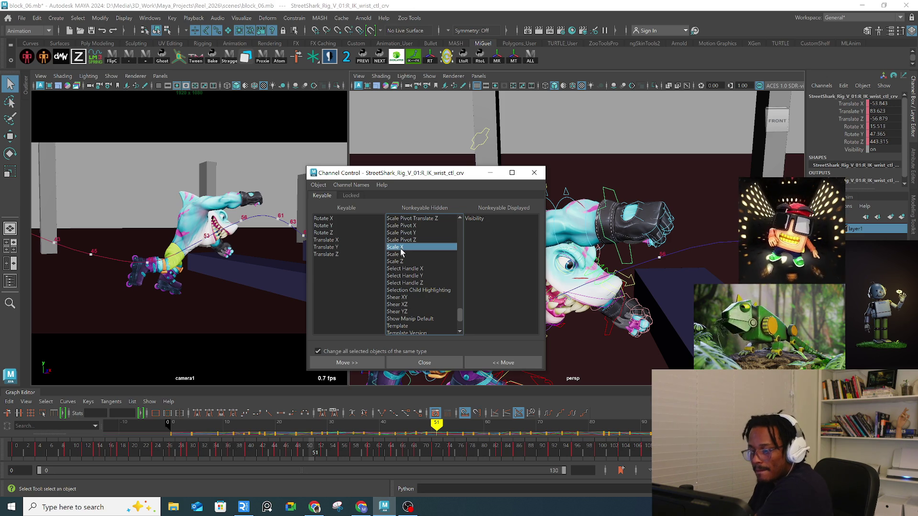
shift+click(404, 260)
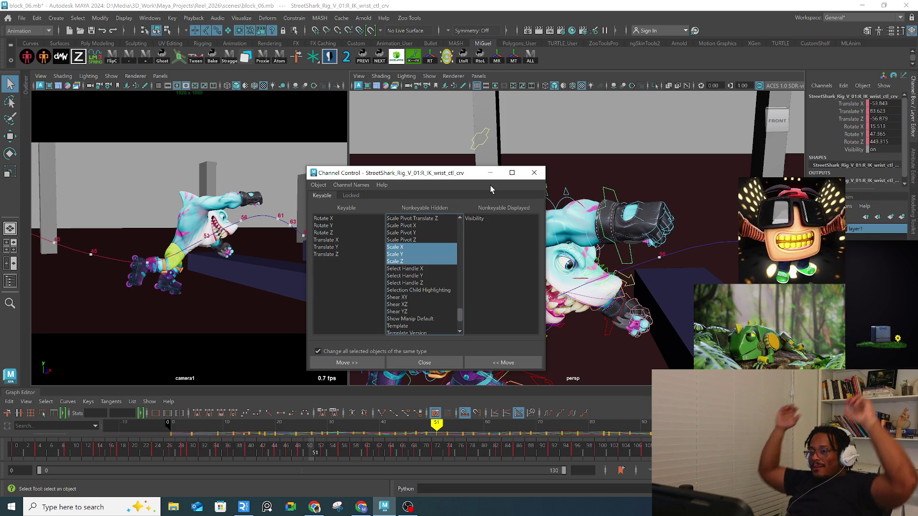
Step: Select the locked Scale channels, return to Keyable, close Channel Control, and scrub frames 44–53
click(349, 196)
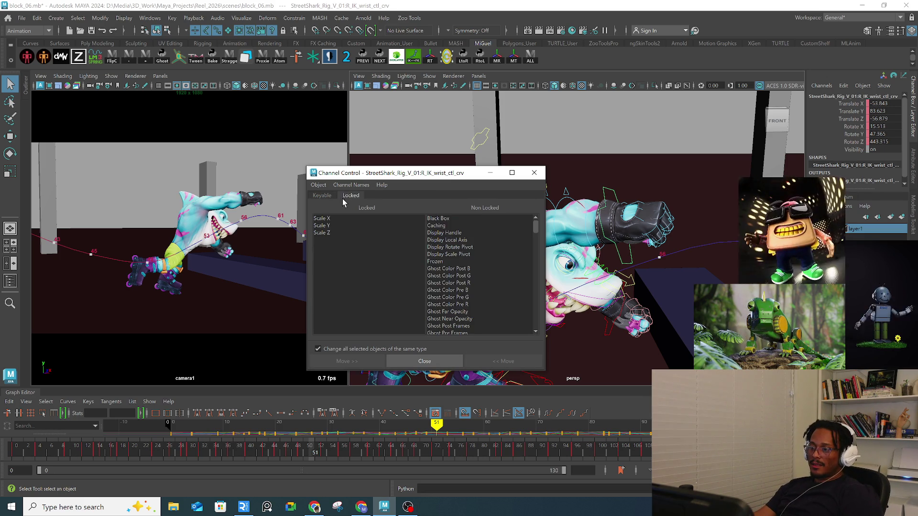
click(323, 219)
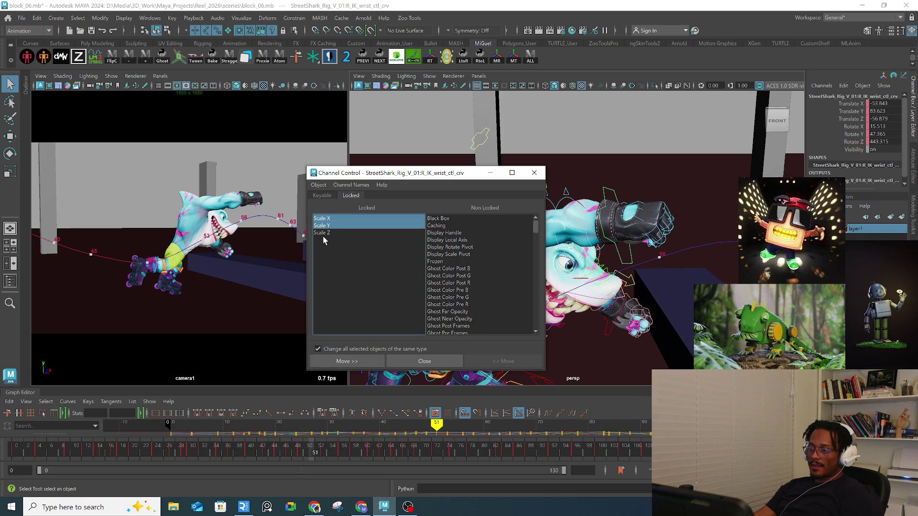
shift+click(323, 236)
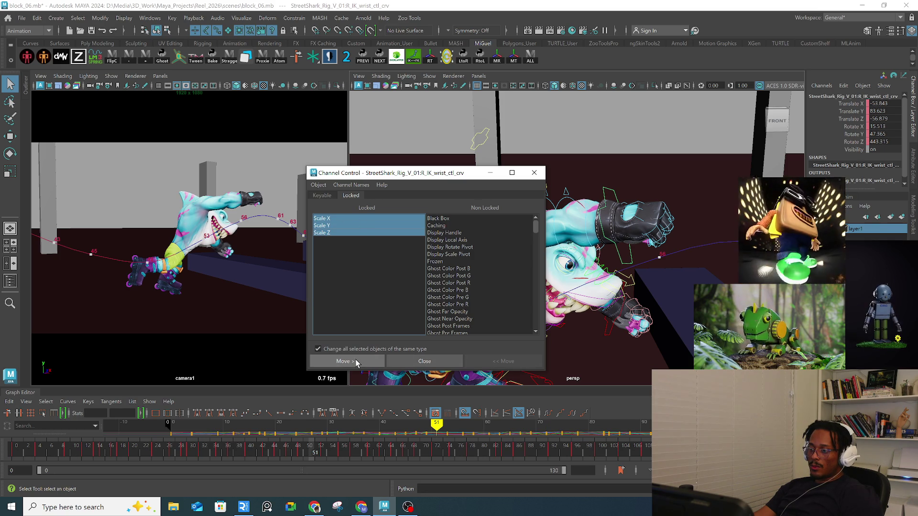
click(317, 196)
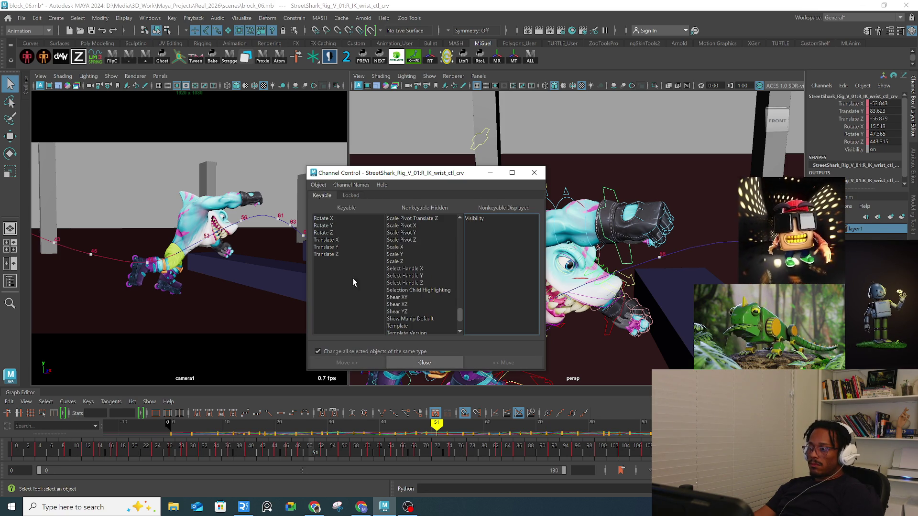
click(534, 173)
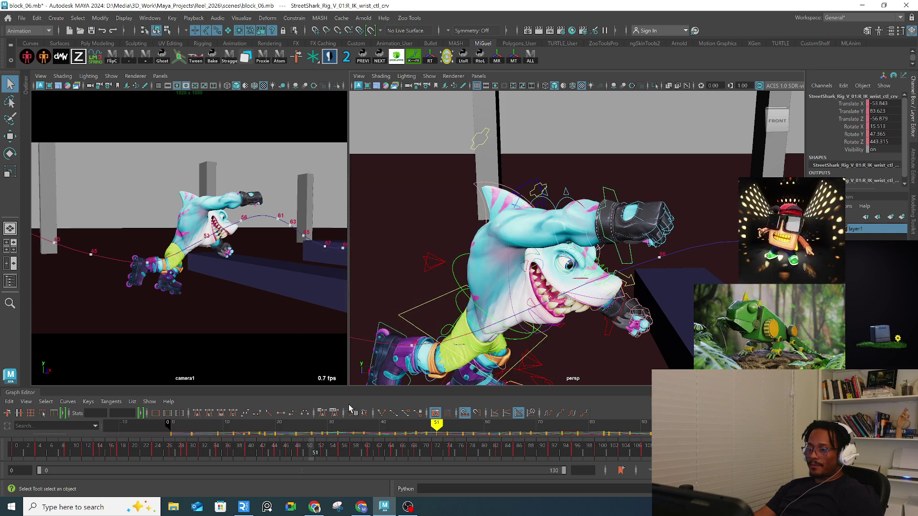
mouse_move(236, 451)
mouse_down()
mouse_move(318, 450)
mouse_move(327, 436)
mouse_move(363, 431)
mouse_up()
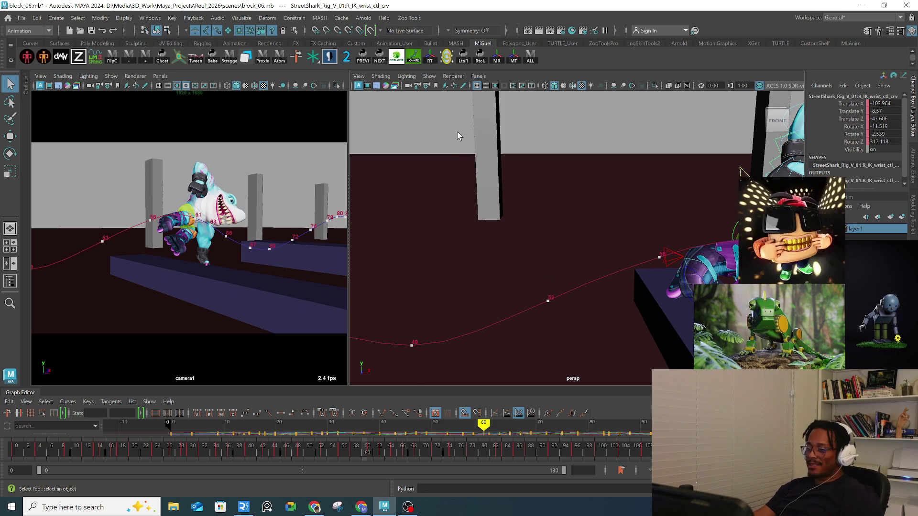
Step: At frame 58, raise and rotate the right IK wrist control to adjust the hand
mouse_move(347, 448)
mouse_down()
mouse_move(308, 450)
mouse_move(351, 452)
mouse_up()
alt+drag(555, 244, 620, 237)
key(w)
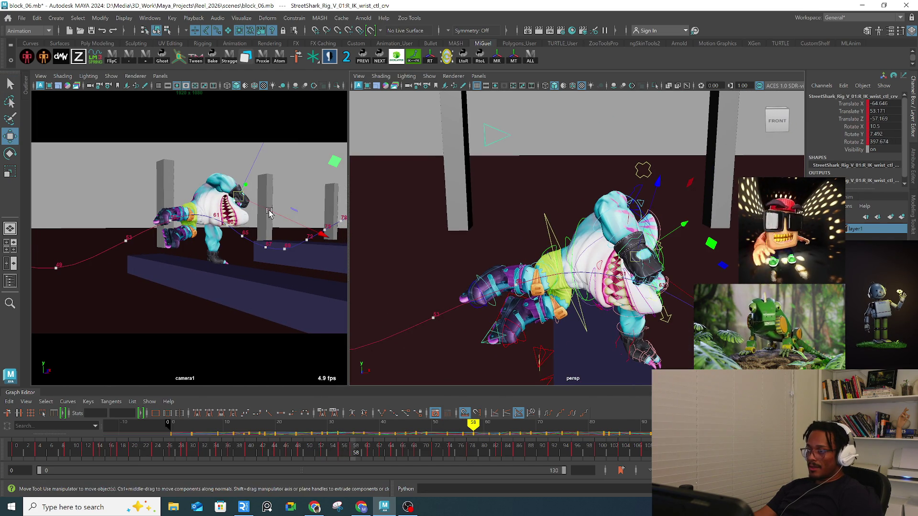
drag(242, 202, 245, 193)
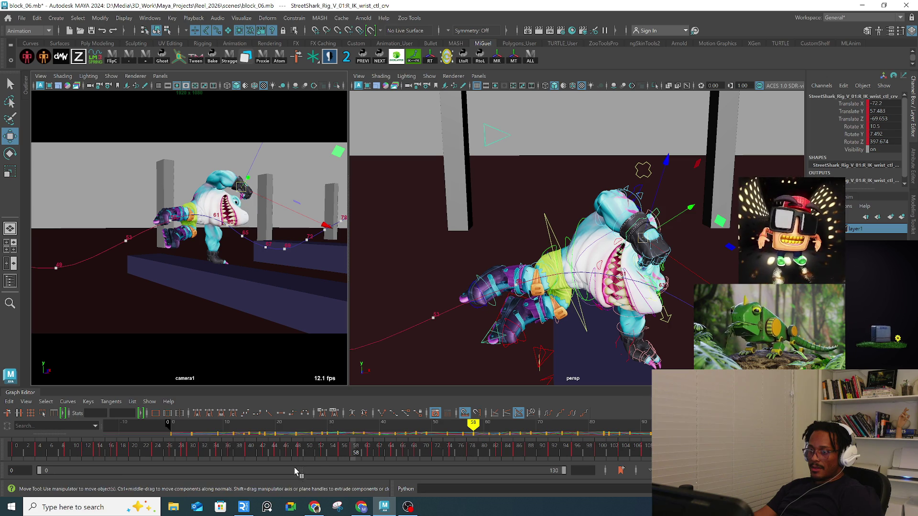
drag(346, 450, 361, 452)
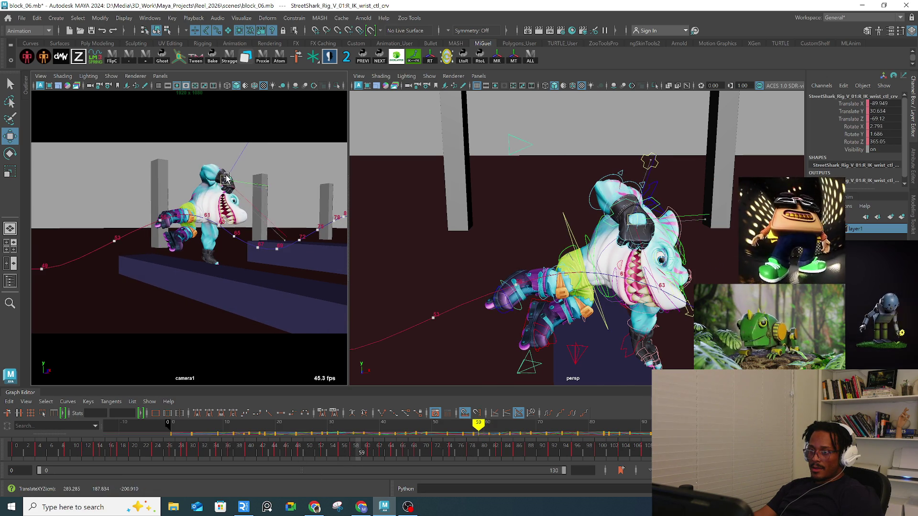
key(e)
drag(277, 208, 305, 155)
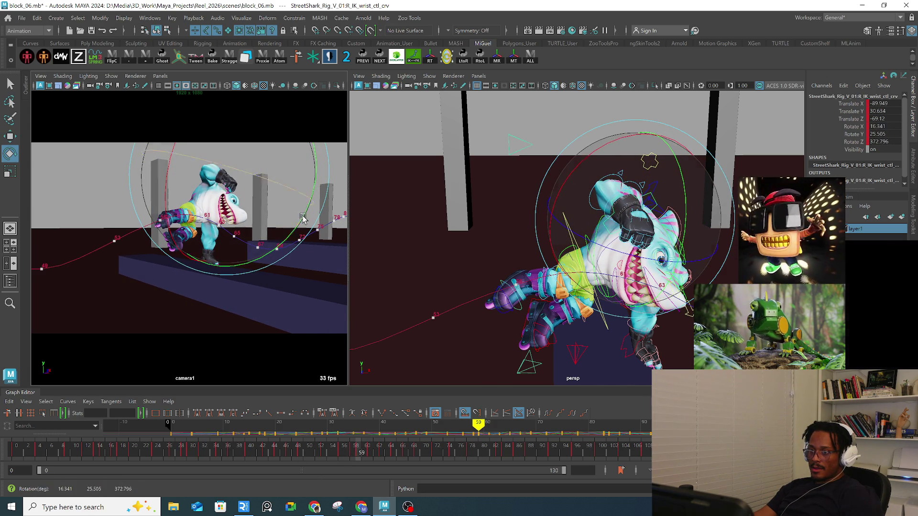
drag(359, 452, 373, 451)
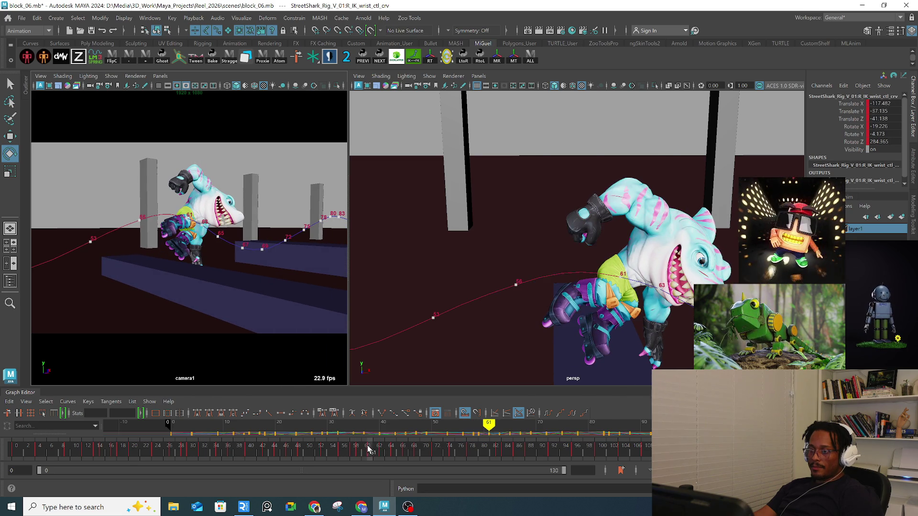
Step: Play back the rollerblading animation from a side view and select the COG control
mouse_move(381, 263)
alt+mouse_down()
mouse_move(661, 260)
mouse_move(579, 254)
alt+mouse_up()
scroll(661, 260, up, 10)
key(q)
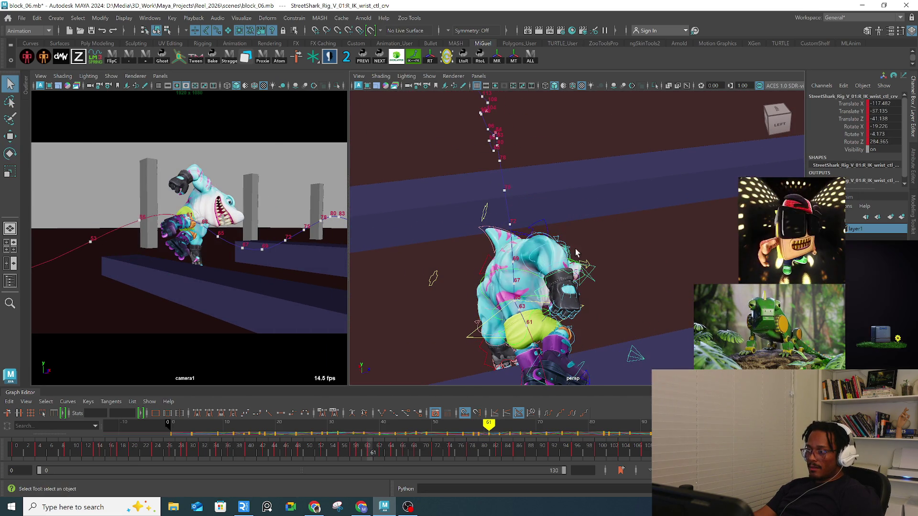
key(alt+v)
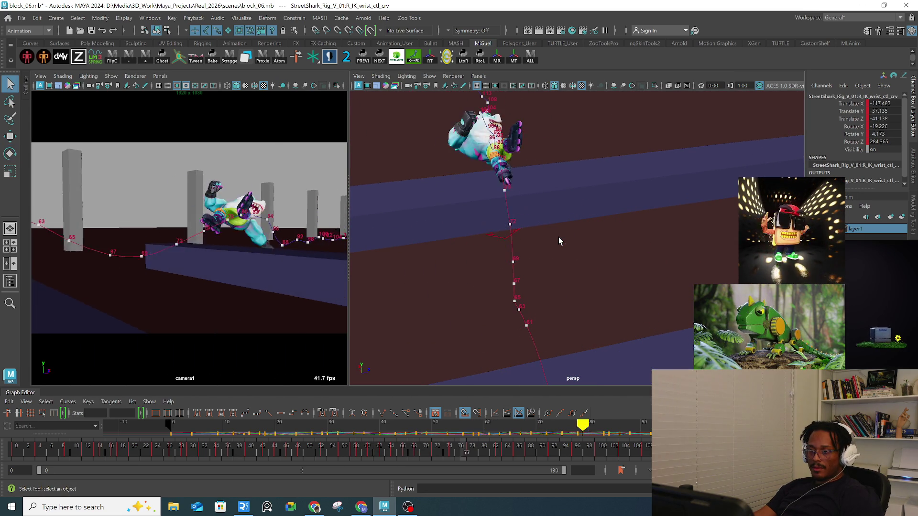
mouse_move(558, 237)
alt+mouse_down()
mouse_move(540, 293)
mouse_move(609, 238)
mouse_move(533, 135)
alt+mouse_up()
click(482, 108)
Step: Frame the shark at frame 88 and zoom out to see the whole motion trail
key(f)
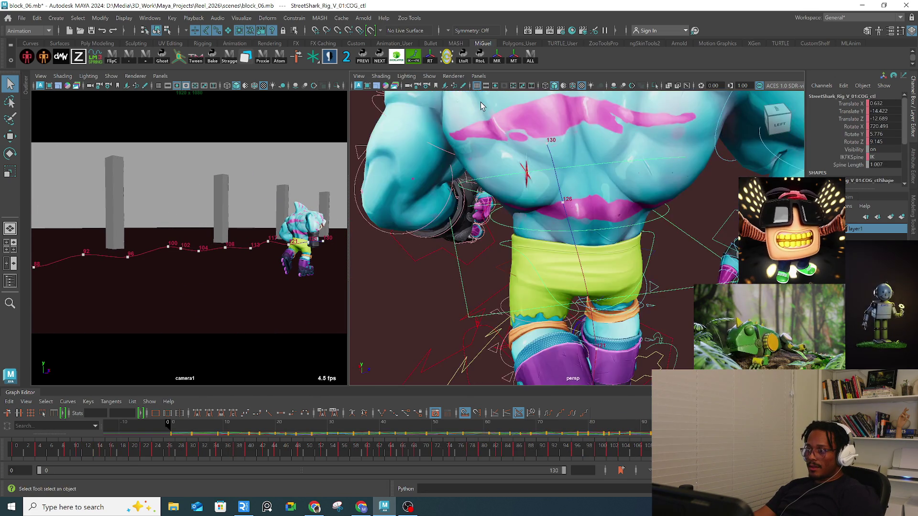
alt+middle_drag(674, 262, 631, 241)
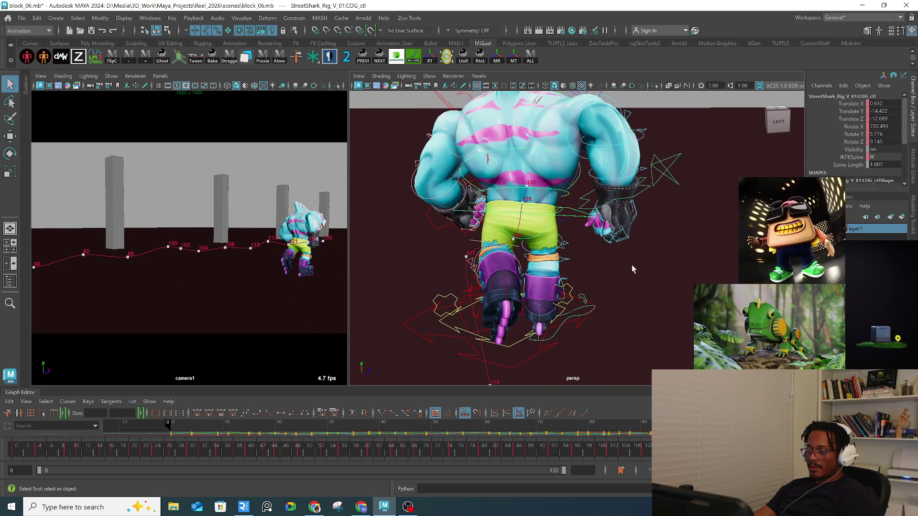
mouse_move(432, 448)
mouse_down()
mouse_move(550, 445)
mouse_move(514, 452)
mouse_move(527, 451)
mouse_up()
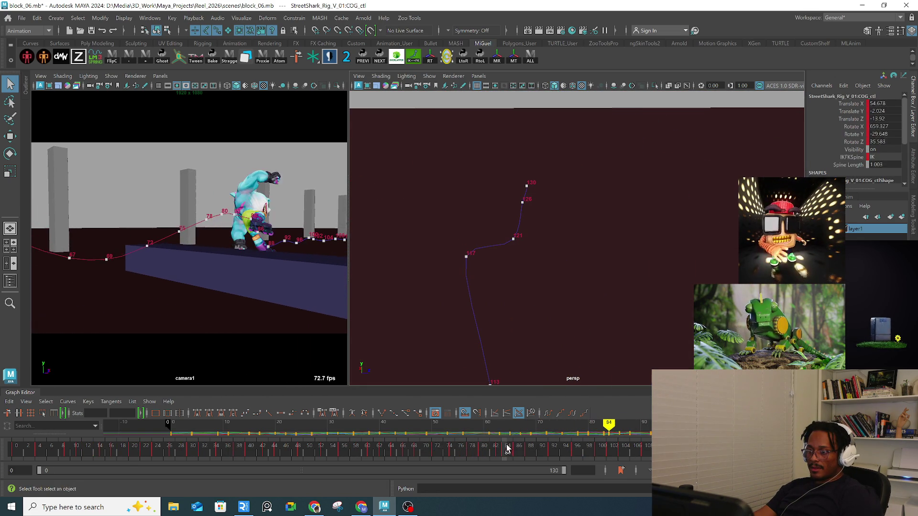
key(f)
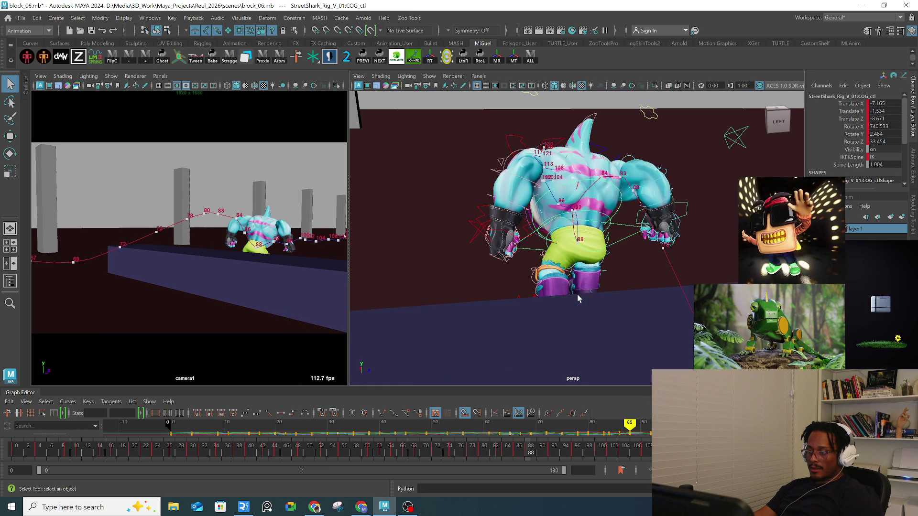
scroll(585, 273, down, 5)
key(f)
scroll(596, 217, down, 3)
alt+drag(596, 217, 604, 273)
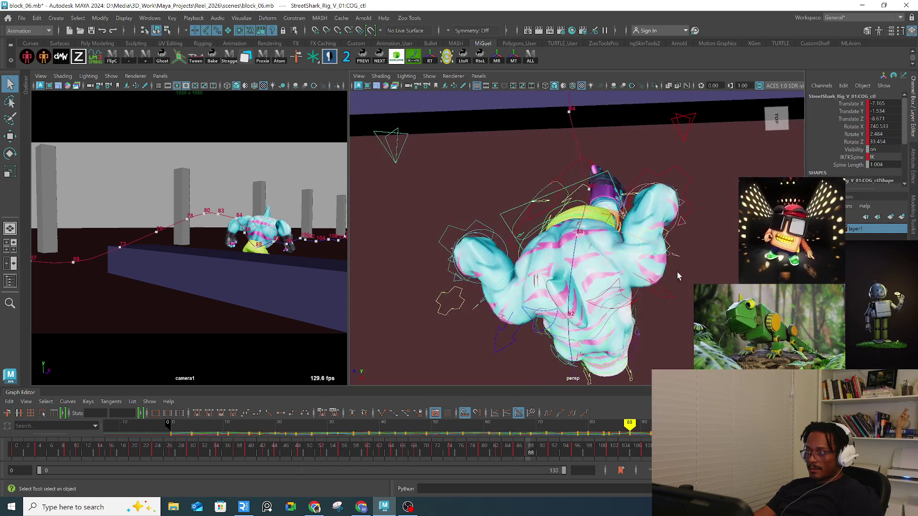
scroll(603, 273, down, 3)
mouse_move(604, 273)
alt+right_down()
mouse_move(664, 249)
mouse_move(451, 262)
mouse_move(528, 258)
alt+right_up()
mouse_move(528, 258)
alt+middle_down()
mouse_move(457, 263)
mouse_move(648, 267)
mouse_move(658, 334)
mouse_move(645, 325)
alt+middle_up()
scroll(646, 325, up, 8)
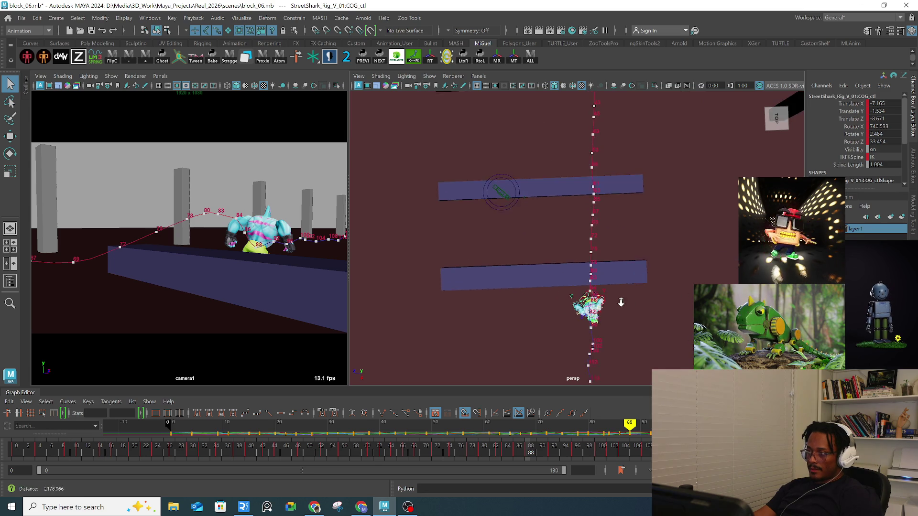
scroll(707, 220, up, 6)
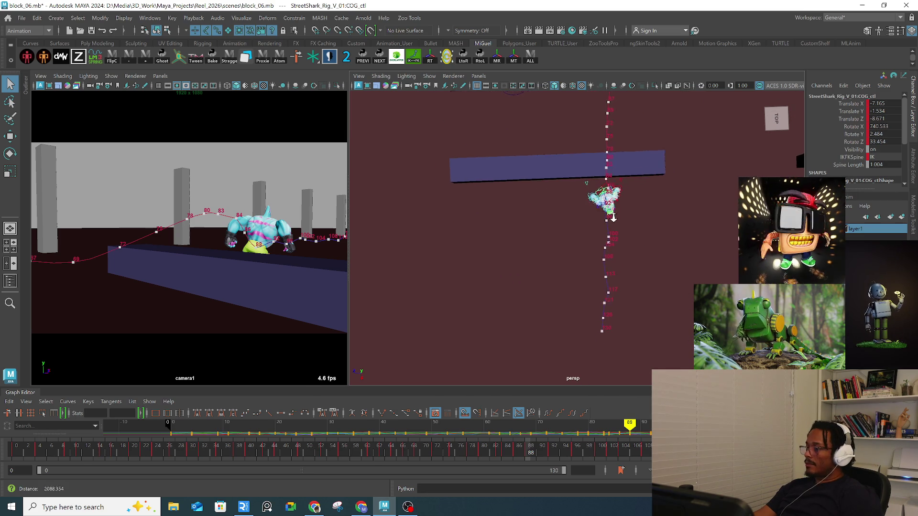
key(f)
Step: Move the COG control to reposition the shark's body around frame 86
key(w)
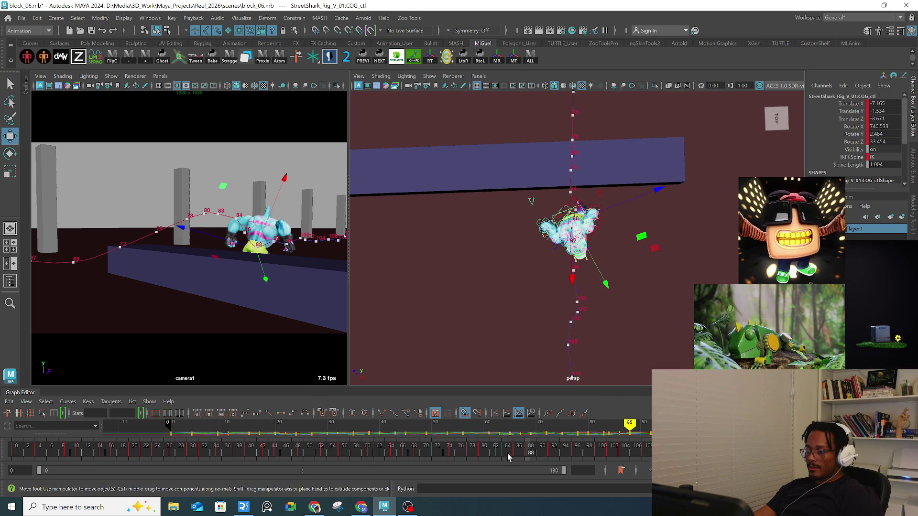
key(f)
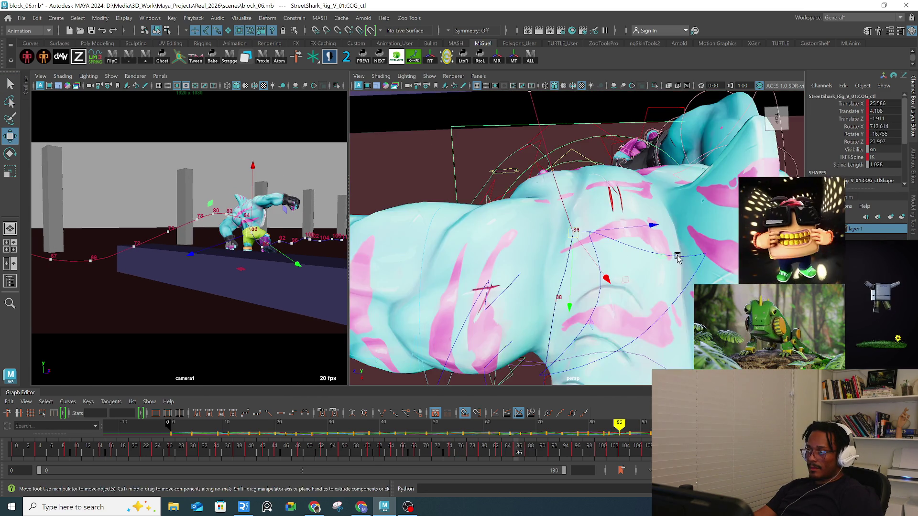
scroll(641, 255, down, 5)
drag(643, 234, 637, 233)
mouse_move(518, 452)
mouse_down()
mouse_move(502, 452)
mouse_move(554, 452)
mouse_up()
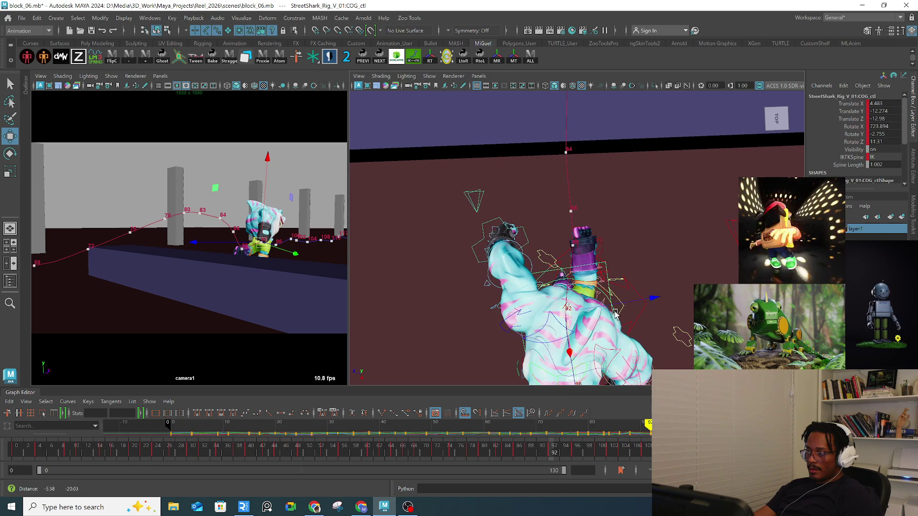
mouse_move(657, 301)
mouse_down()
mouse_move(617, 321)
mouse_move(550, 313)
mouse_move(606, 260)
mouse_up()
Step: Rotate the whole body with COG_ctl and tilt the pelvis to Rotate 12.882, 19.105, -5.009
key(e)
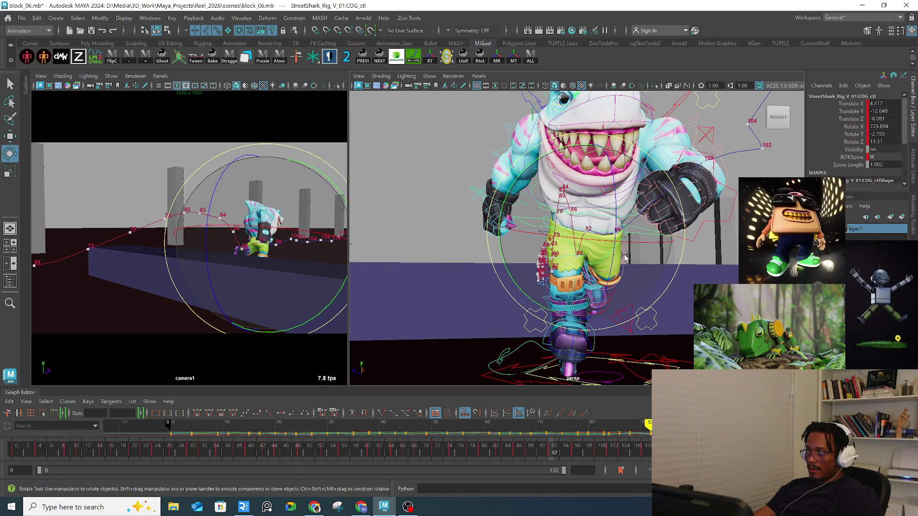
key(q)
click(641, 246)
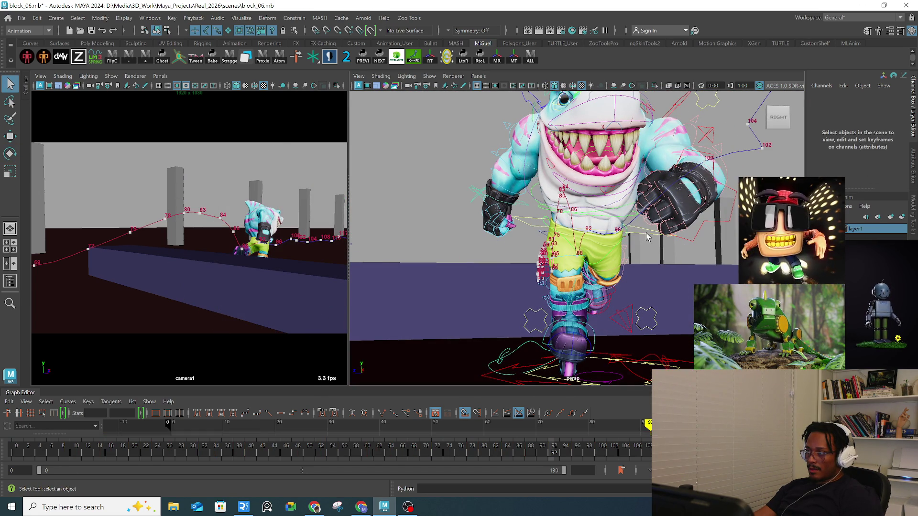
click(645, 238)
key(e)
drag(685, 226, 686, 219)
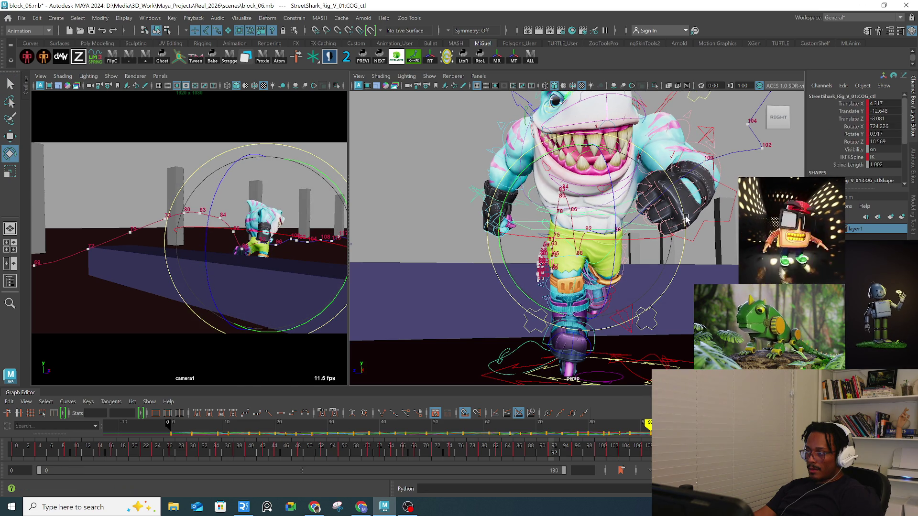
key(q)
mouse_move(651, 269)
alt+mouse_down()
mouse_move(591, 241)
mouse_move(680, 250)
mouse_move(667, 258)
mouse_move(684, 268)
alt+mouse_up()
Step: Delete motionTrail1Handle from the Outliner, then collapse the Outliner
key(q)
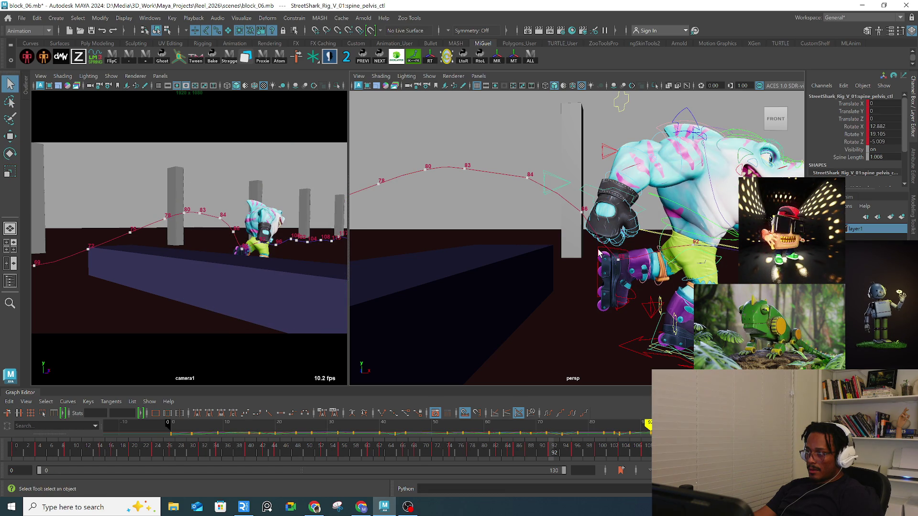
click(601, 264)
click(27, 85)
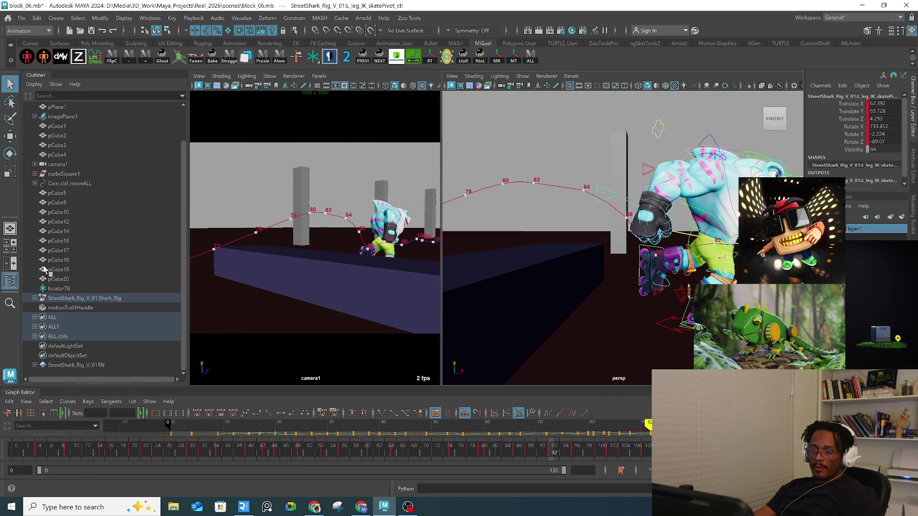
click(65, 308)
key(Delete)
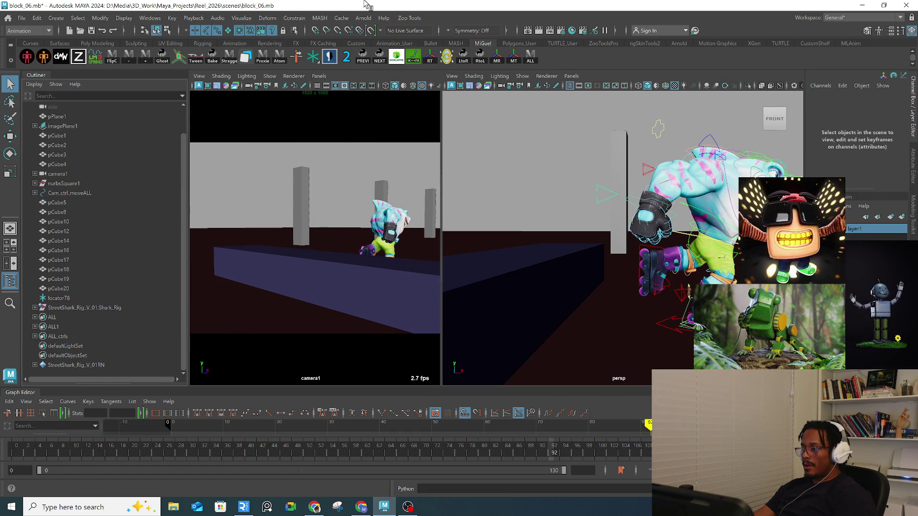
click(37, 76)
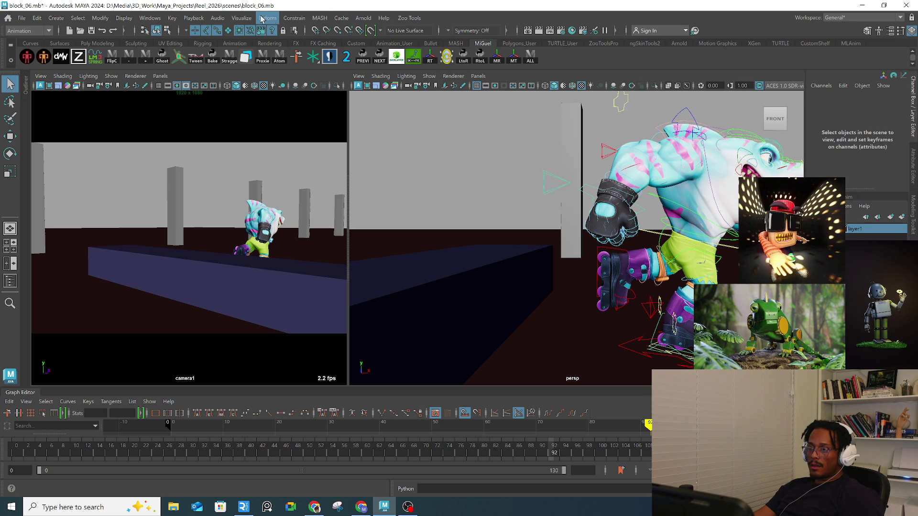
click(275, 21)
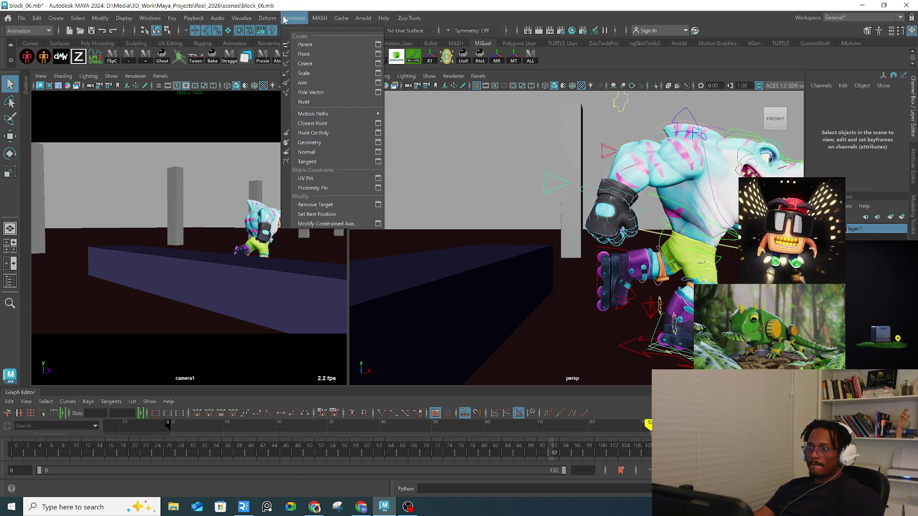
Step: Create an editable motion trail on L_leg_IK_skatePivot_ctl and scrub back to frame 85
mouse_move(241, 18)
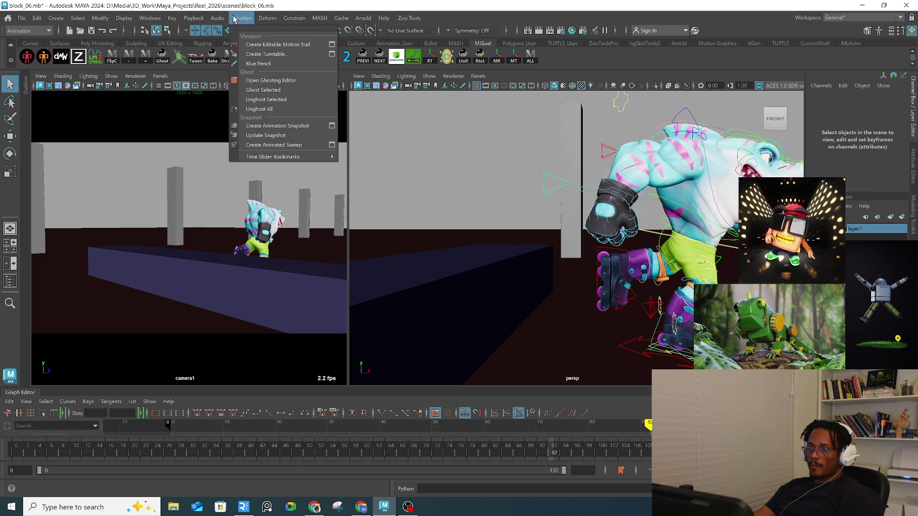
click(257, 47)
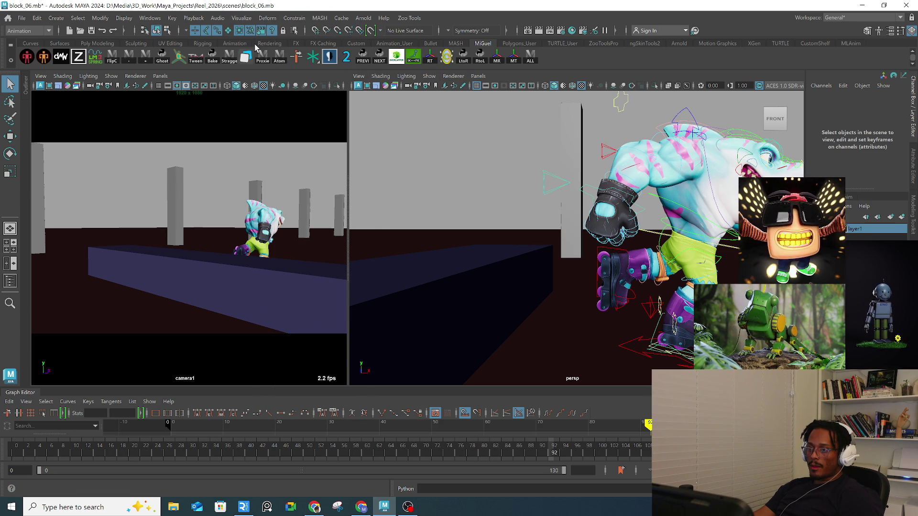
click(628, 256)
click(235, 21)
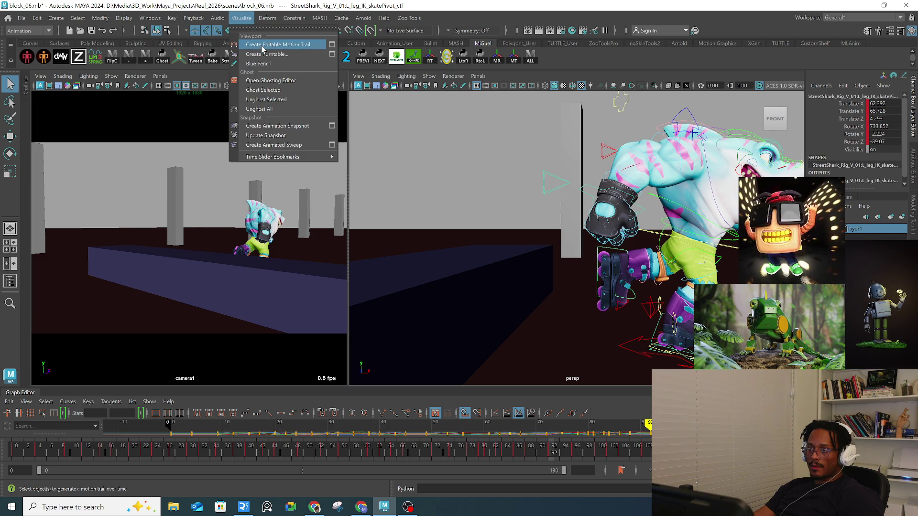
click(257, 50)
mouse_move(669, 239)
alt+mouse_down()
mouse_move(626, 259)
mouse_move(620, 248)
mouse_move(614, 260)
alt+mouse_up()
key(w)
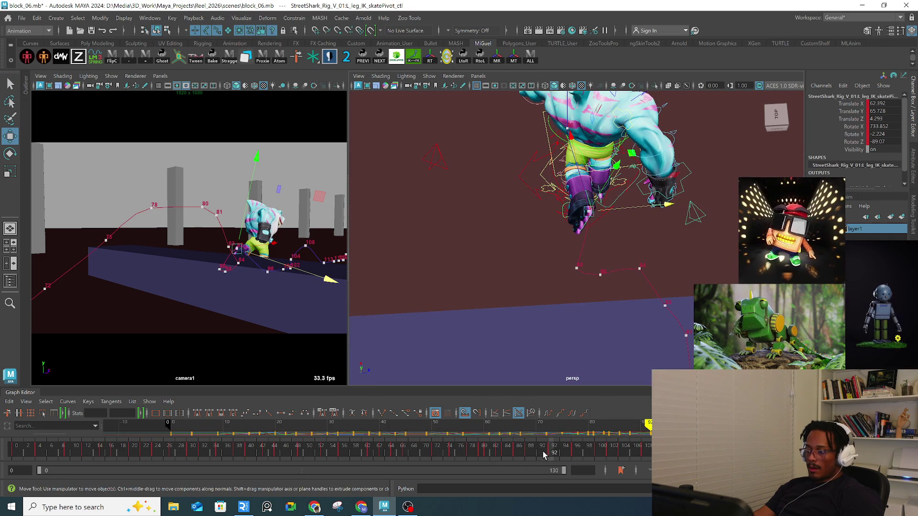
mouse_move(527, 453)
mouse_down()
mouse_move(536, 454)
mouse_move(502, 454)
mouse_move(516, 454)
mouse_up()
mouse_move(550, 268)
alt+mouse_down()
mouse_move(521, 282)
mouse_move(505, 273)
alt+mouse_up()
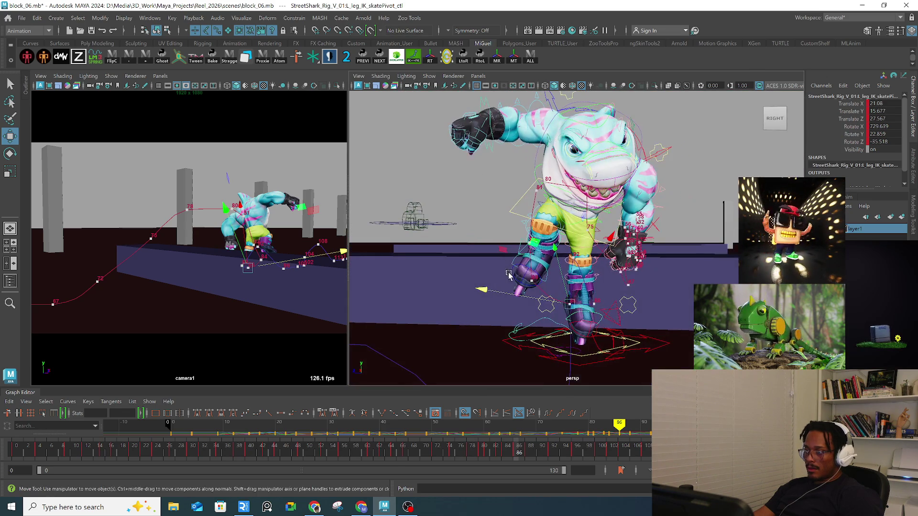
Step: Rotate spine_pelvis_ctl so the torso leans sideways to about -67 degrees on Z
click(592, 226)
key(e)
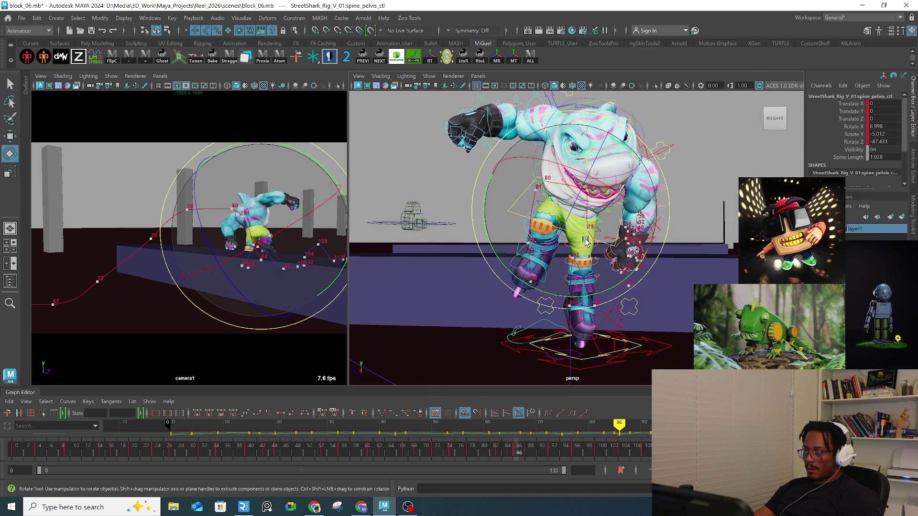
drag(603, 254, 623, 219)
alt+drag(623, 219, 478, 235)
drag(574, 229, 578, 224)
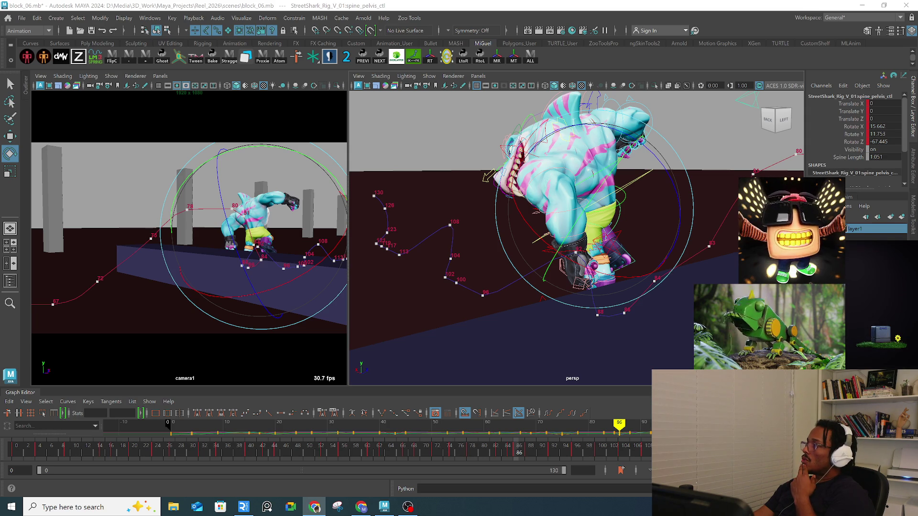
mouse_move(544, 307)
alt+mouse_down()
mouse_move(550, 301)
mouse_move(506, 307)
mouse_move(562, 289)
mouse_move(592, 259)
mouse_move(627, 303)
mouse_move(550, 259)
mouse_move(609, 263)
mouse_move(603, 286)
mouse_move(585, 300)
mouse_move(522, 285)
mouse_move(572, 264)
mouse_move(495, 264)
alt+mouse_up()
Step: Select spine_chest_ctl and shift it slightly at frame 85
mouse_move(419, 250)
alt+mouse_down()
mouse_move(459, 233)
mouse_move(552, 247)
mouse_move(483, 242)
mouse_move(546, 260)
alt+mouse_up()
key(q)
click(441, 229)
key(e)
click(498, 242)
key(w)
drag(526, 445, 513, 446)
mouse_move(421, 215)
alt+mouse_down()
mouse_move(488, 277)
mouse_move(554, 258)
mouse_move(565, 228)
mouse_move(501, 186)
mouse_move(458, 257)
mouse_move(574, 268)
mouse_move(571, 234)
mouse_move(584, 260)
mouse_move(543, 269)
mouse_move(536, 325)
alt+mouse_up()
Step: Turn the head_ctl around frame 74, then deselect it
key(e)
click(476, 212)
mouse_move(495, 454)
mouse_down()
mouse_move(448, 451)
mouse_move(469, 449)
mouse_move(463, 444)
mouse_up()
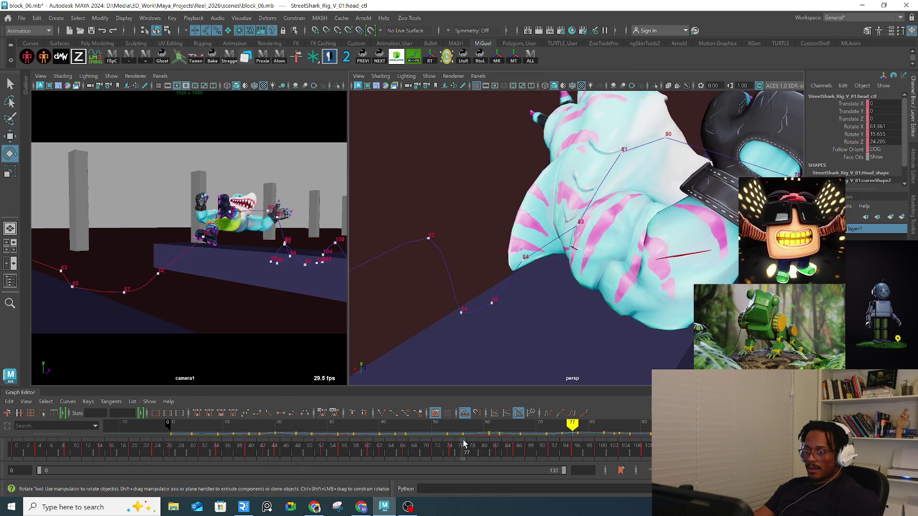
mouse_move(659, 334)
alt+middle_down()
mouse_move(539, 251)
mouse_move(672, 290)
alt+middle_up()
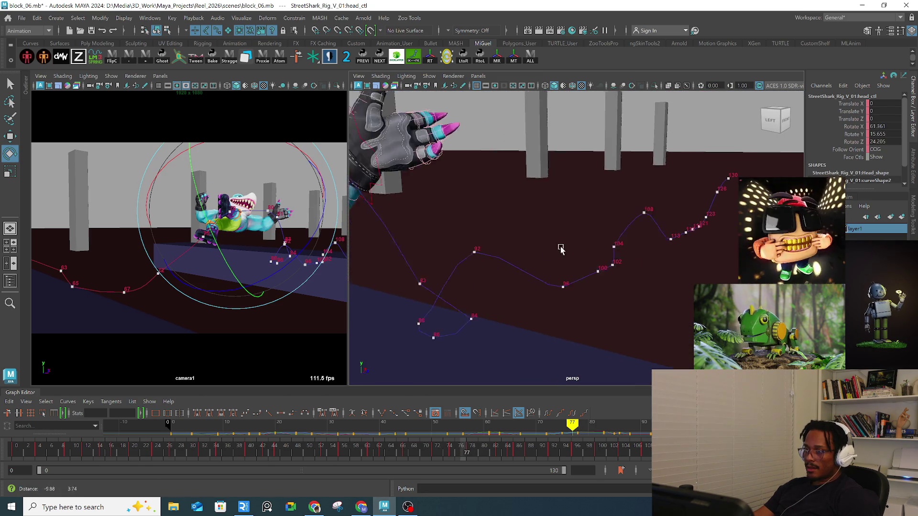
key(q)
click(528, 279)
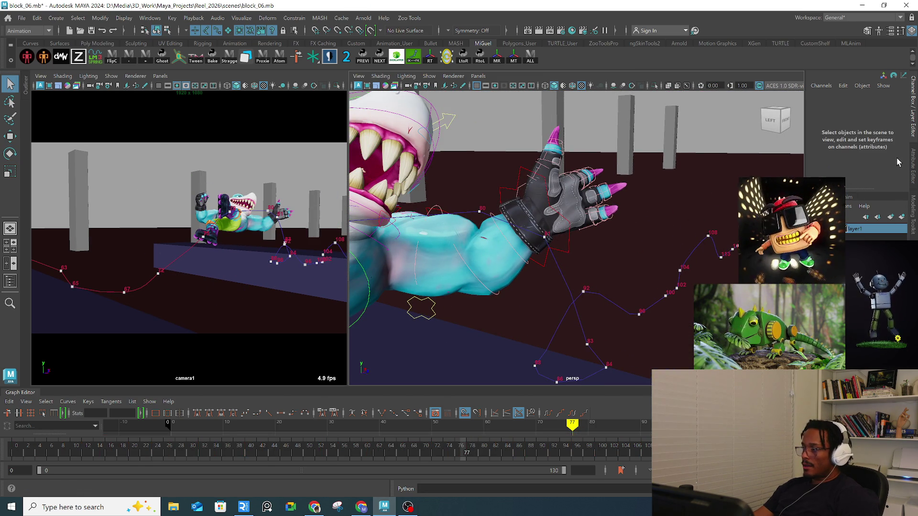
click(569, 240)
scroll(512, 313, down, 5)
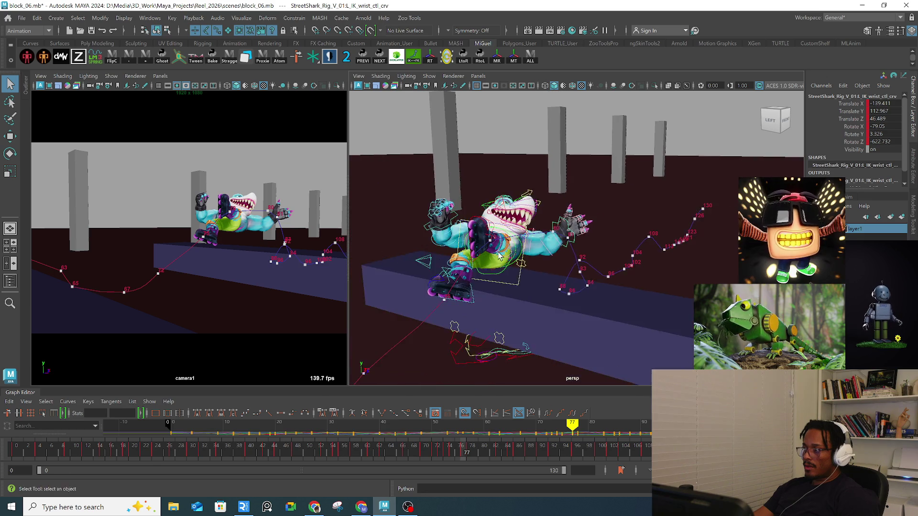
click(496, 330)
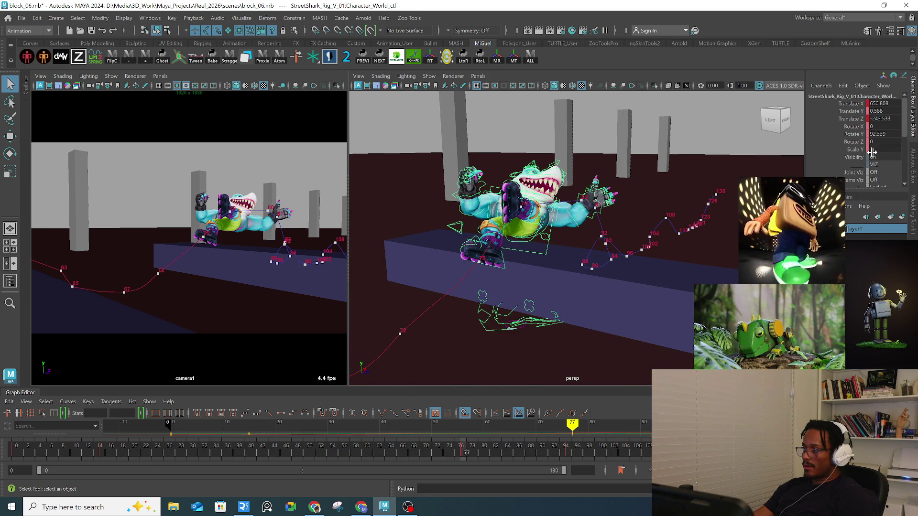
scroll(854, 168, down, 1)
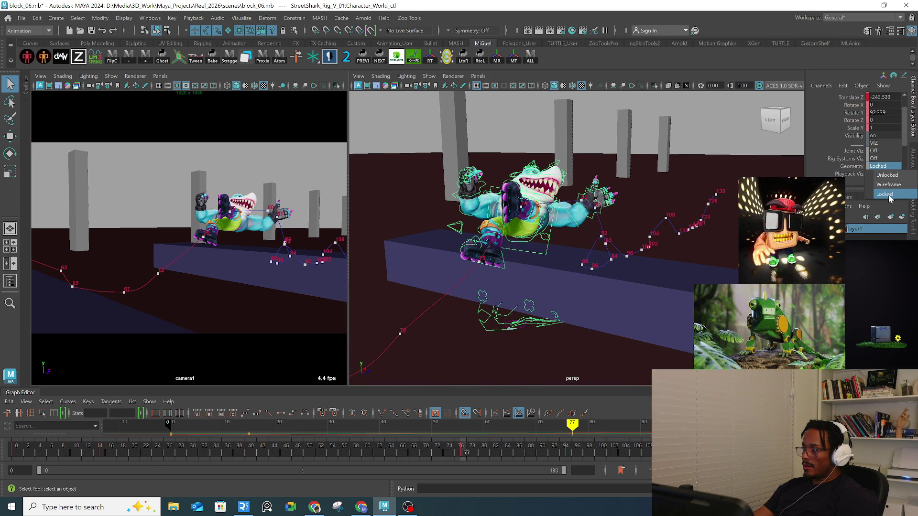
click(887, 175)
click(578, 221)
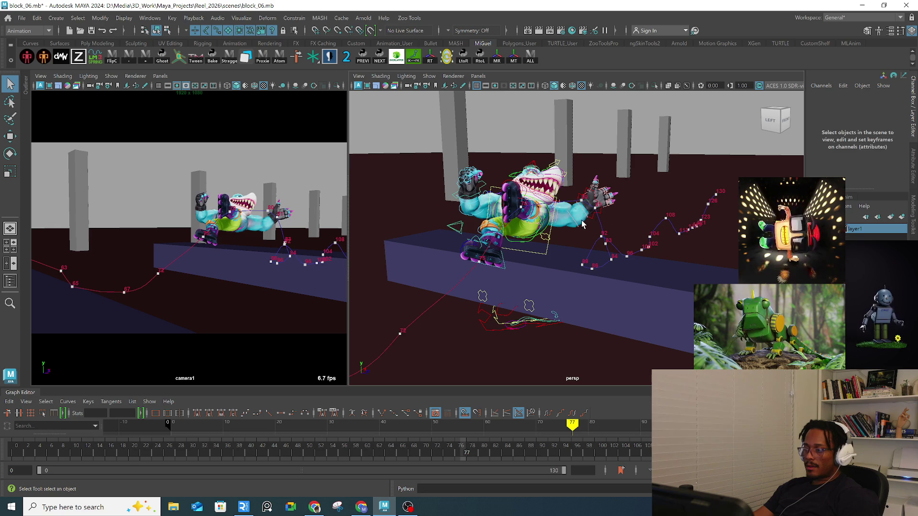
click(581, 216)
scroll(581, 217, up, 2)
scroll(581, 217, up, 2)
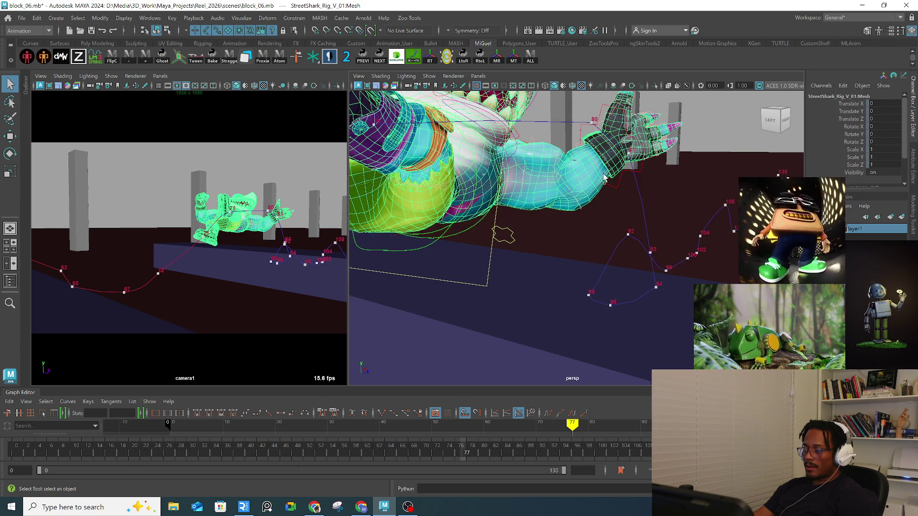
scroll(578, 216, up, 3)
mouse_move(577, 216)
alt+mouse_down()
mouse_move(504, 210)
mouse_move(540, 214)
mouse_move(515, 299)
mouse_move(583, 263)
mouse_move(535, 322)
alt+mouse_up()
click(535, 317)
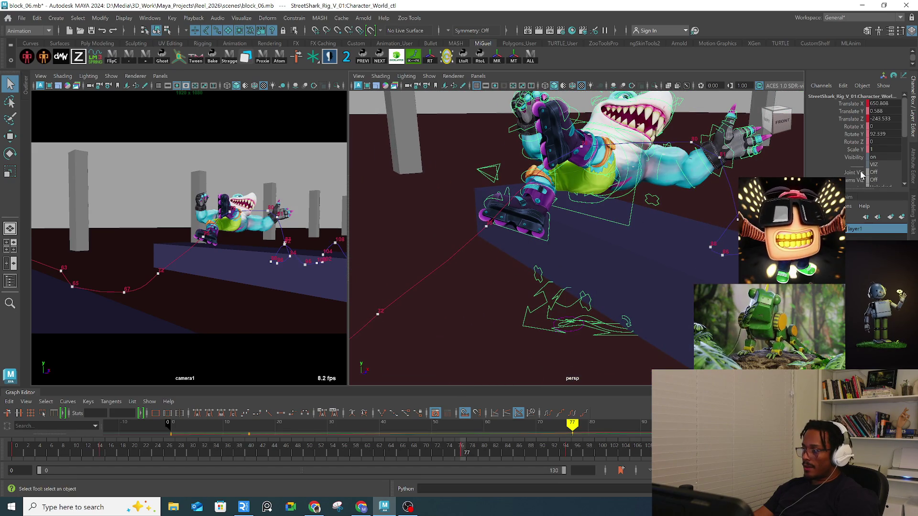
scroll(861, 175, down, 1)
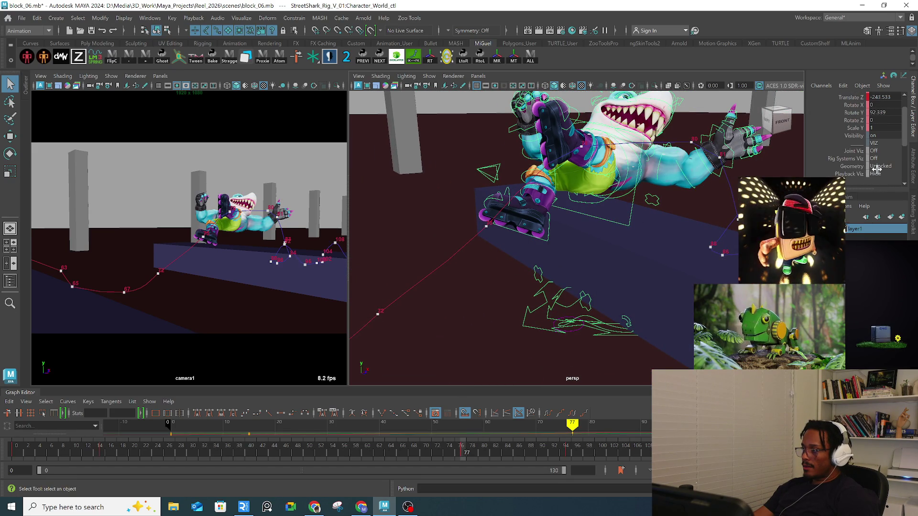
click(878, 167)
click(886, 194)
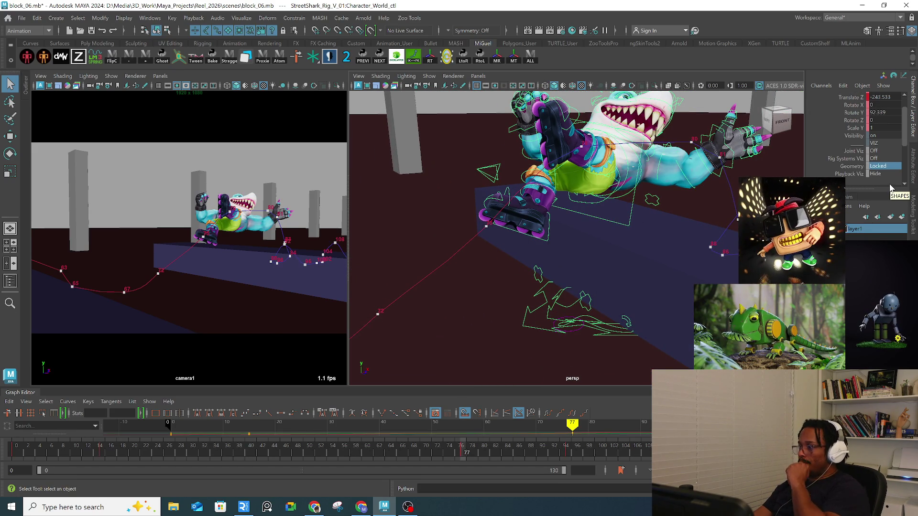
click(655, 177)
alt+drag(655, 177, 547, 173)
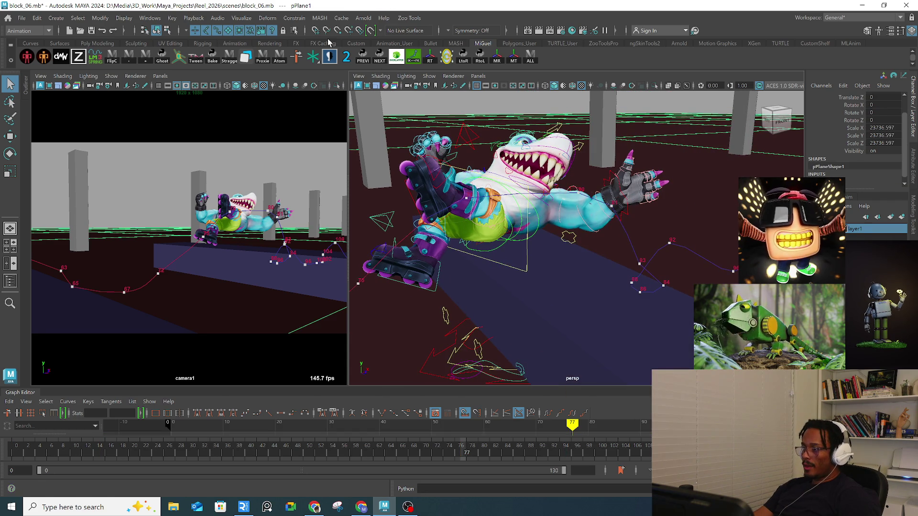
click(596, 234)
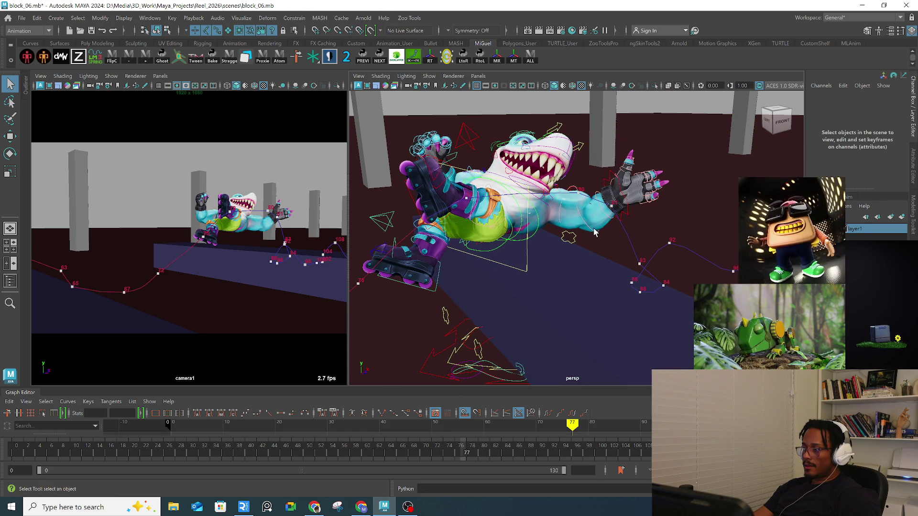
Step: Try lowering the left hand with the arm tweak, then reset the tweak's translation to zero after reviewing frames 76–80
mouse_move(603, 225)
alt+mouse_down()
mouse_move(636, 225)
mouse_move(658, 265)
mouse_move(668, 261)
alt+mouse_up()
click(631, 216)
mouse_move(465, 453)
mouse_down()
mouse_move(482, 454)
mouse_move(457, 454)
mouse_up()
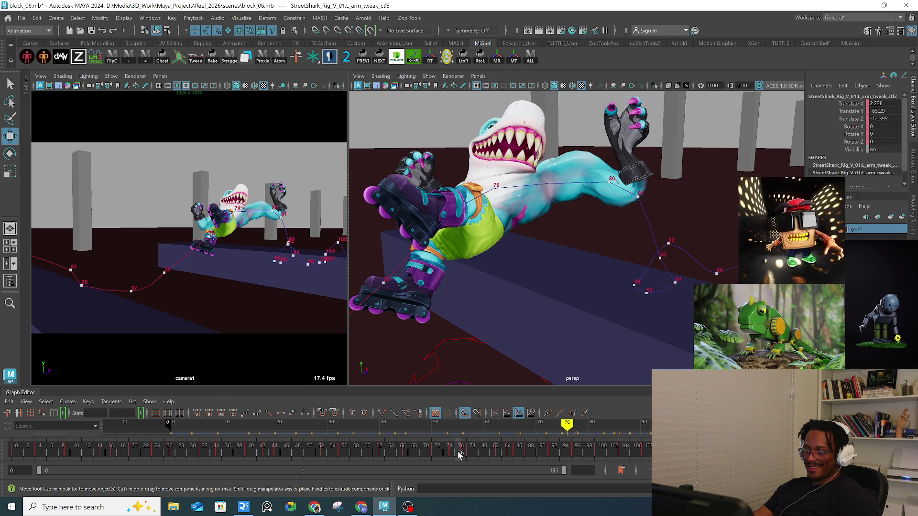
click(430, 57)
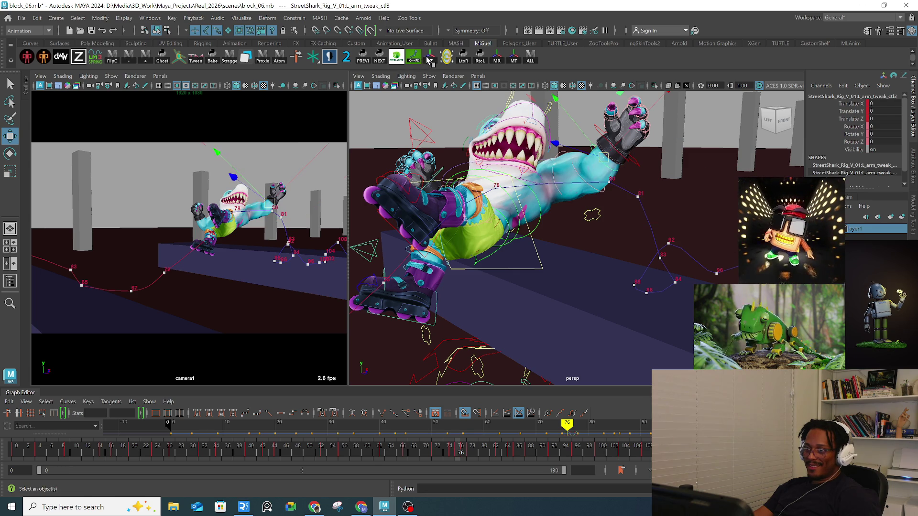
drag(467, 455, 464, 458)
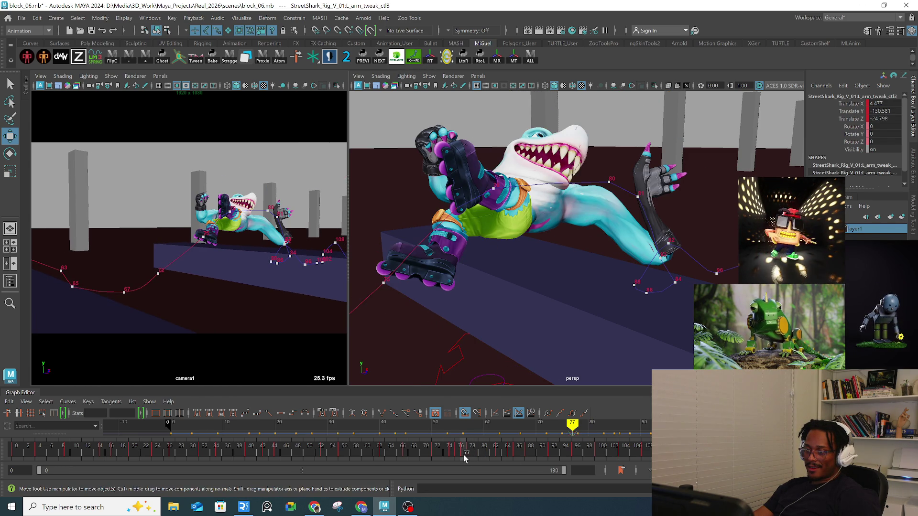
Step: Move the left IK wrist control to a new spot and raise the arm tweak so the arm stretches outward
key(q)
click(645, 189)
key(w)
mouse_move(640, 196)
mouse_down()
mouse_move(645, 209)
mouse_move(605, 212)
mouse_move(626, 212)
mouse_up()
click(643, 228)
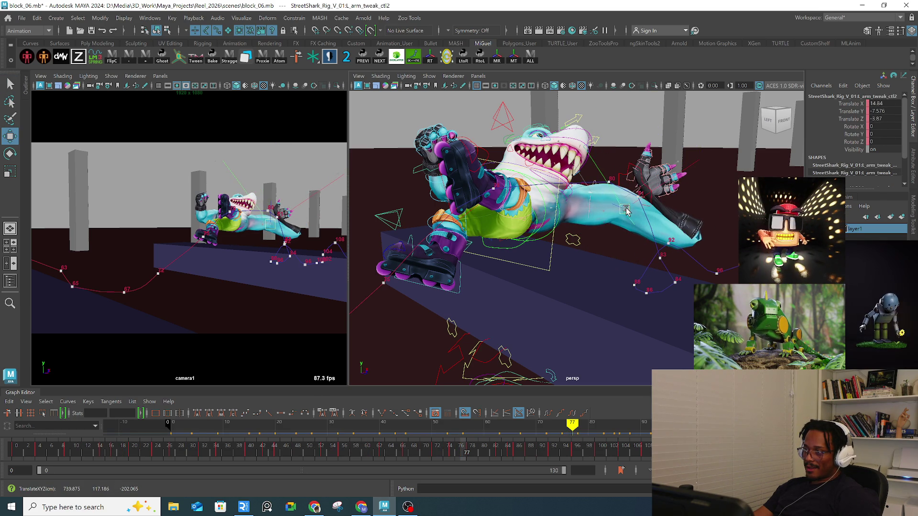
click(327, 252)
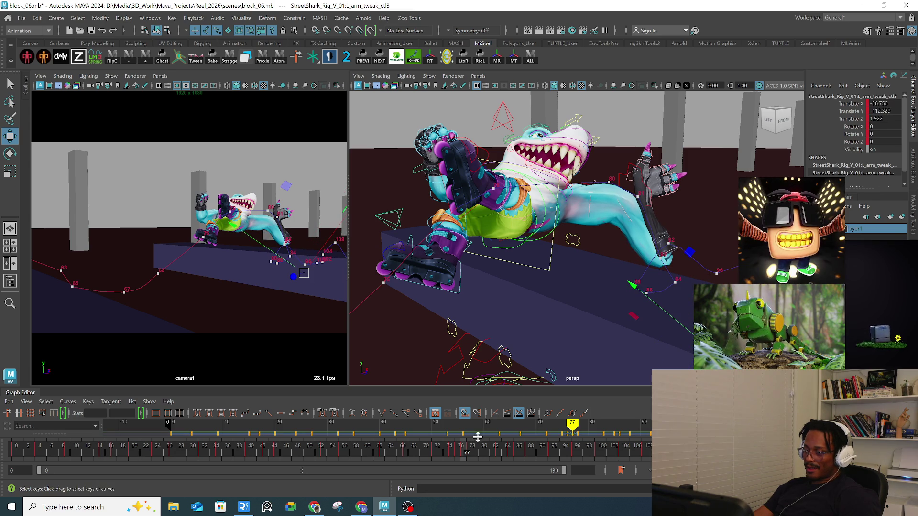
Step: Check the left arm's arc along the motion trail across frames 73–80, with the IK wrist control selected
mouse_move(454, 453)
mouse_down()
mouse_move(483, 453)
mouse_move(453, 454)
mouse_move(474, 450)
mouse_up()
key(comma)
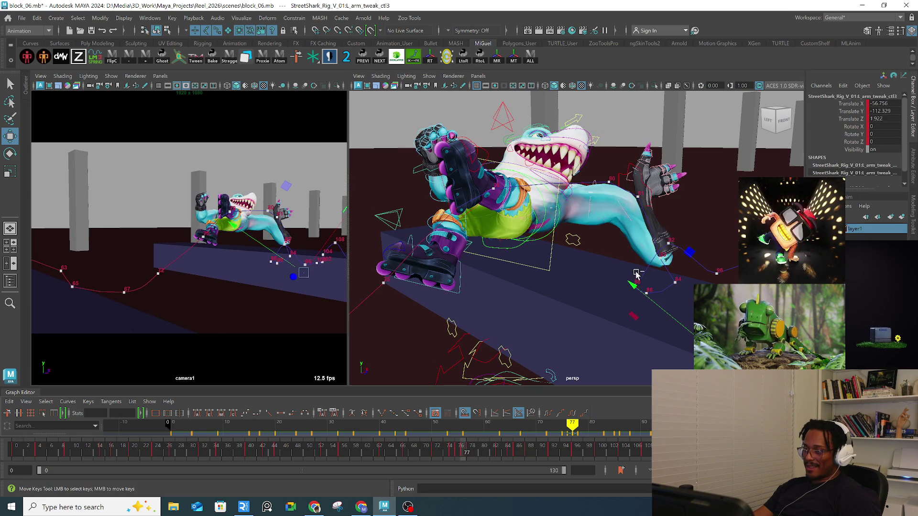
click(636, 273)
key(alt+period)
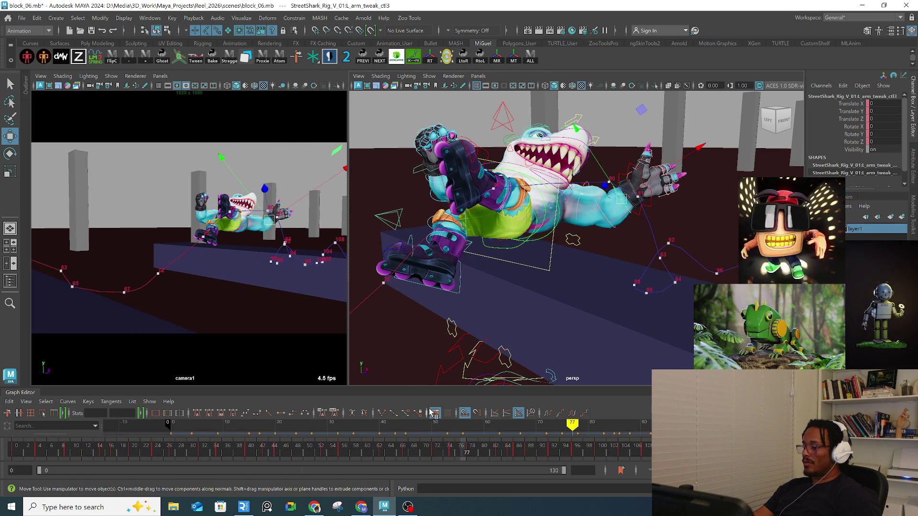
drag(429, 451, 478, 454)
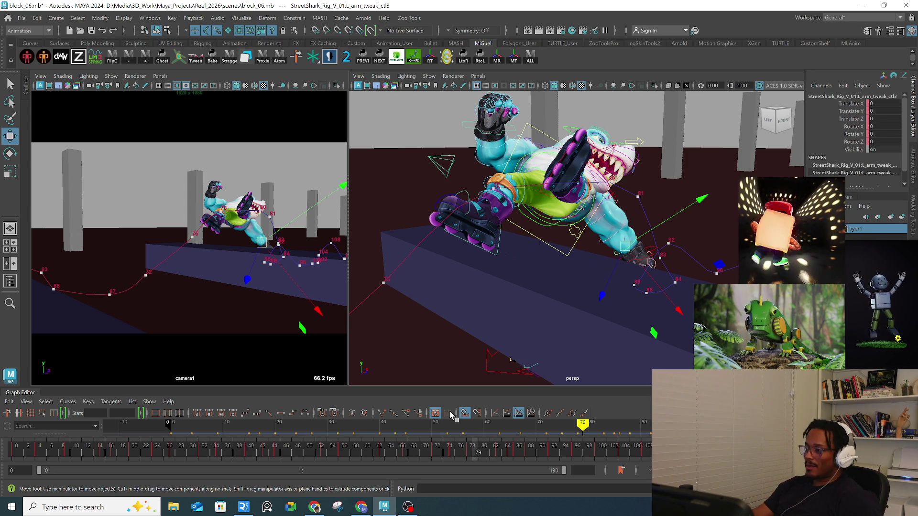
mouse_move(616, 264)
alt+mouse_down()
mouse_move(547, 277)
mouse_move(595, 251)
mouse_move(569, 297)
alt+mouse_up()
click(466, 452)
mouse_move(466, 452)
mouse_down()
mouse_move(526, 445)
mouse_move(516, 445)
mouse_up()
mouse_move(583, 268)
alt+mouse_down()
mouse_move(621, 258)
mouse_move(593, 278)
mouse_move(612, 272)
alt+mouse_up()
mouse_move(550, 267)
alt+mouse_down()
mouse_move(632, 245)
mouse_move(595, 275)
mouse_move(598, 327)
alt+mouse_up()
scroll(631, 245, down, 5)
mouse_move(478, 448)
mouse_down()
mouse_move(460, 448)
mouse_move(502, 449)
mouse_up()
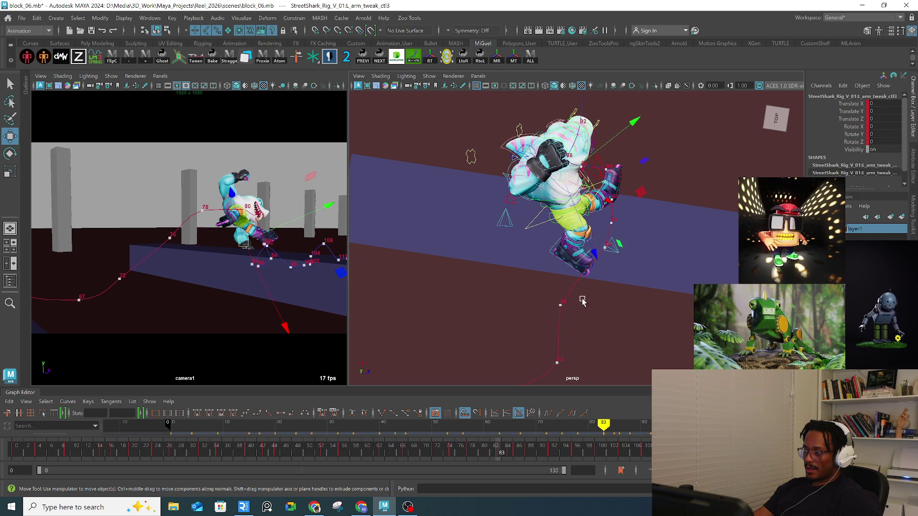
key(q)
click(560, 245)
key(w)
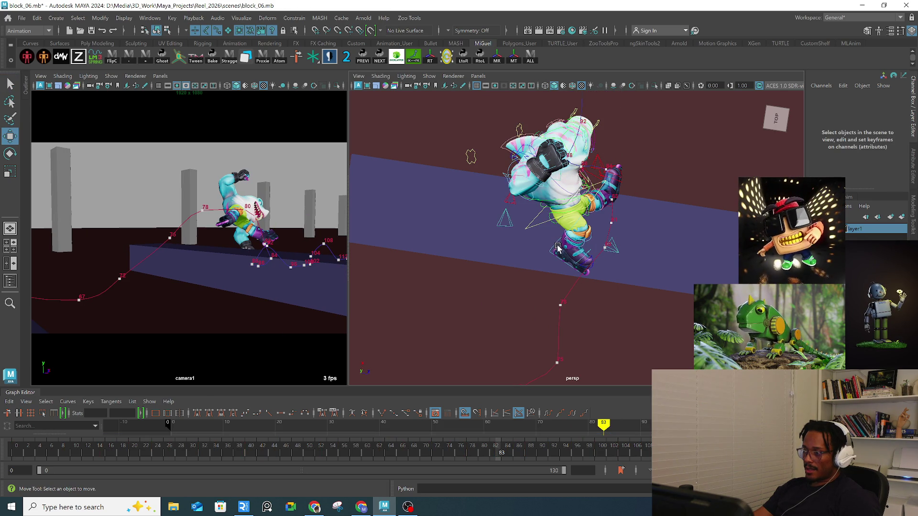
click(559, 245)
mouse_move(559, 245)
alt+mouse_down()
mouse_move(588, 263)
mouse_move(579, 283)
mouse_move(550, 268)
mouse_move(560, 234)
mouse_move(525, 214)
mouse_move(524, 258)
alt+mouse_up()
click(566, 291)
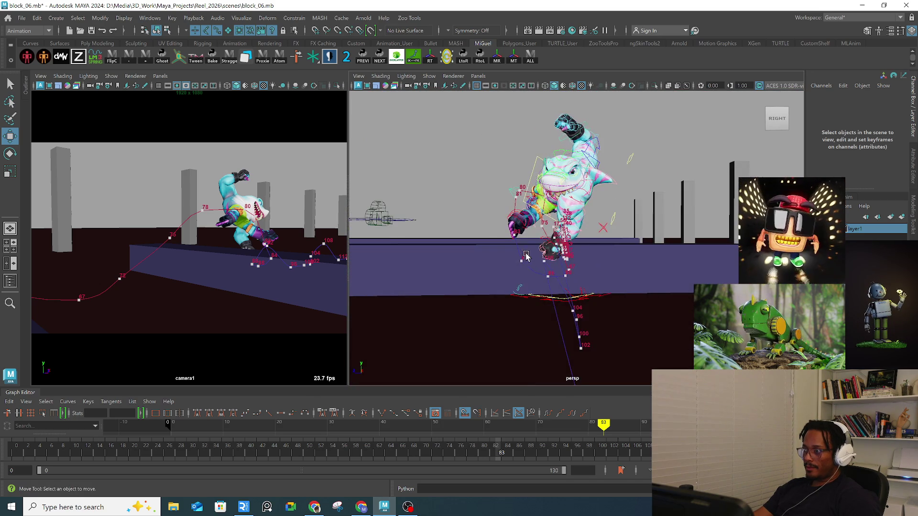
Step: Rotate the left clavicle control at frame 83 to X -33.582, Y -11.948, Z -50.916
scroll(524, 259, up, 2)
scroll(565, 211, up, 2)
key(q)
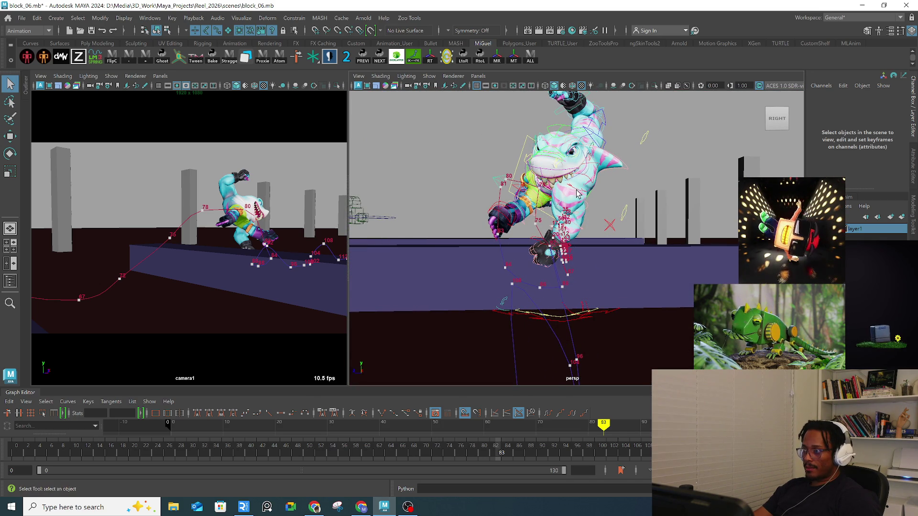
click(577, 193)
key(e)
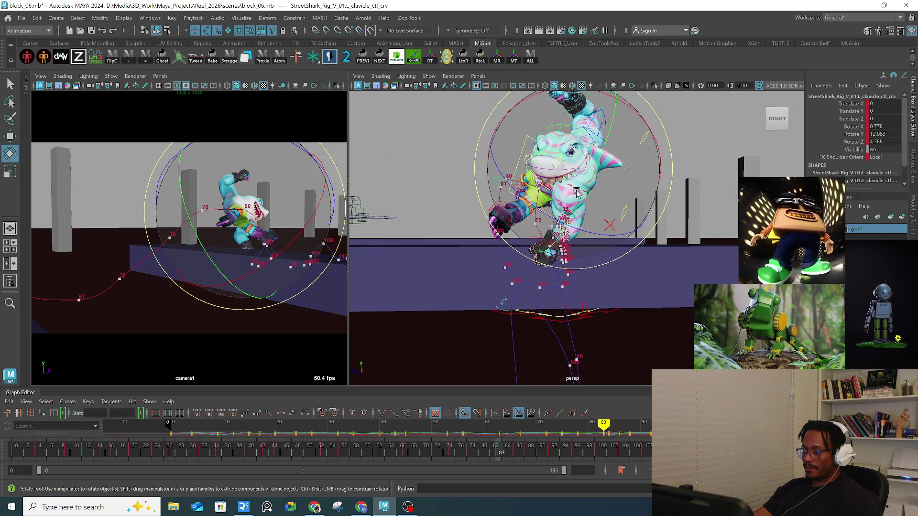
mouse_move(578, 193)
mouse_down()
mouse_move(605, 200)
mouse_move(622, 219)
mouse_move(648, 211)
mouse_move(562, 193)
mouse_move(564, 168)
mouse_up()
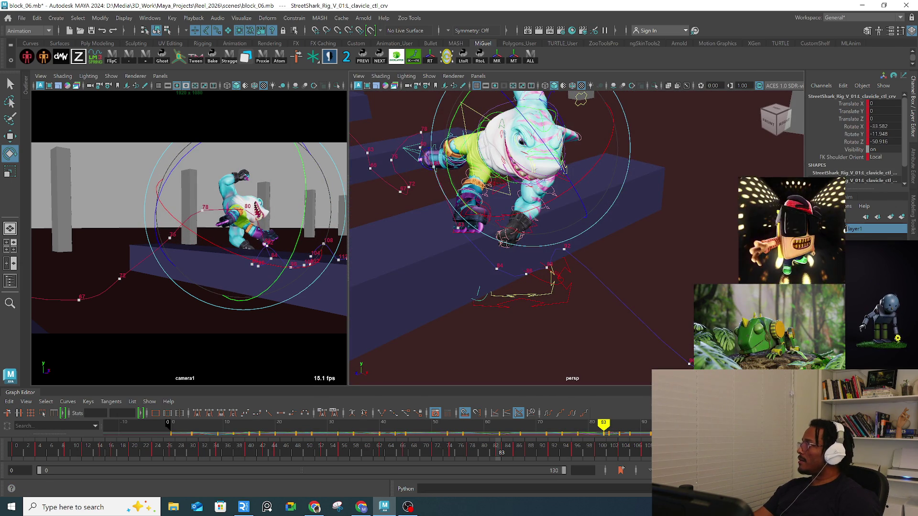
key(alt+Tab)
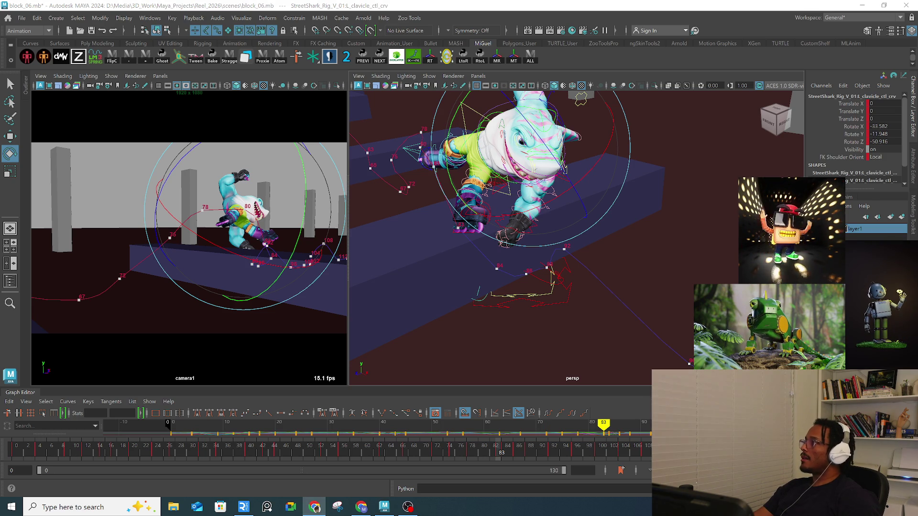
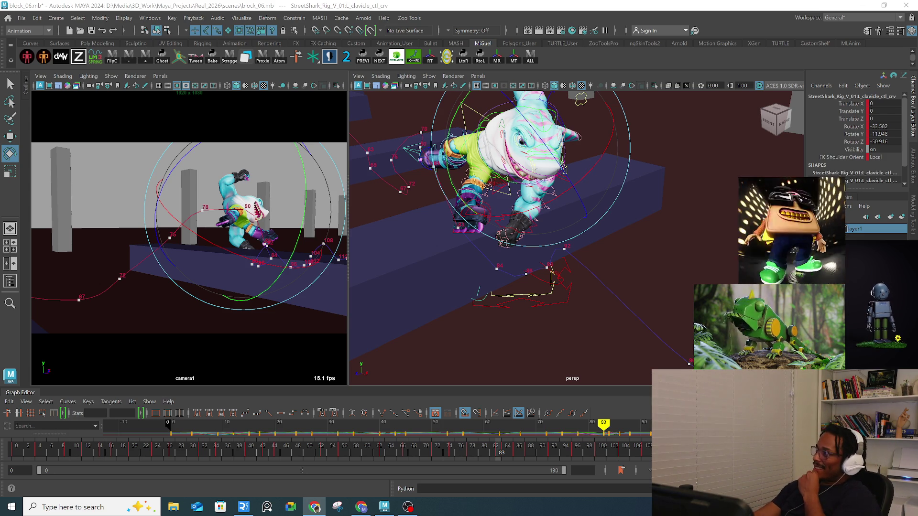
Step: Replay the rail grind animation and stop it on frame 36
click(189, 453)
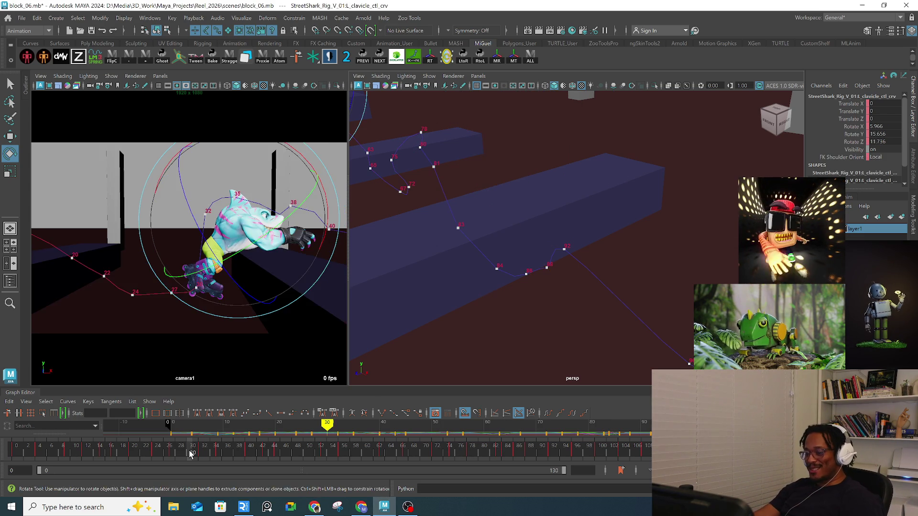
key(Escape)
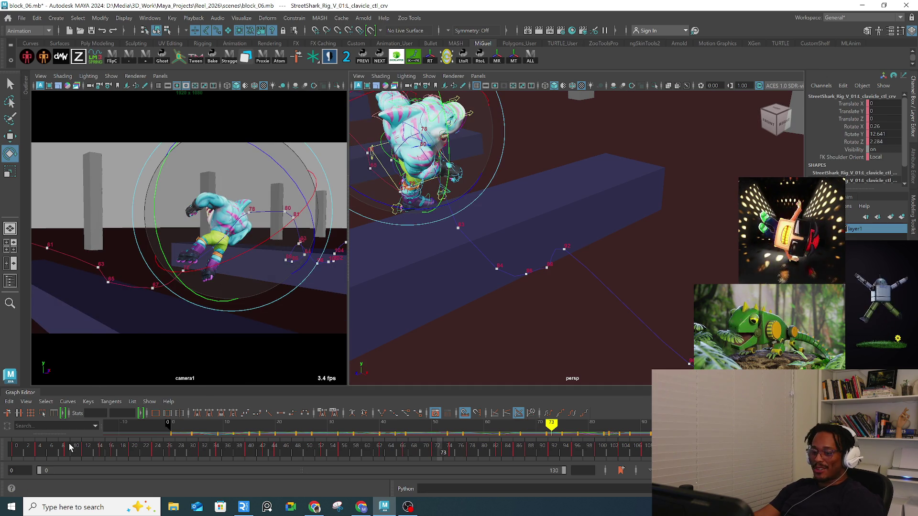
click(56, 450)
key(Escape)
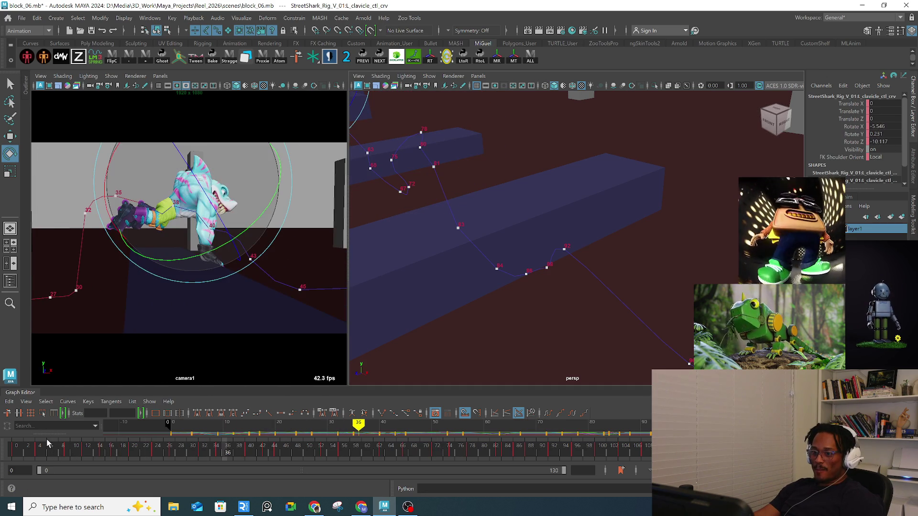
Step: Frame and orbit the shark rig, then select COG_ctl with the Move tool
key(f)
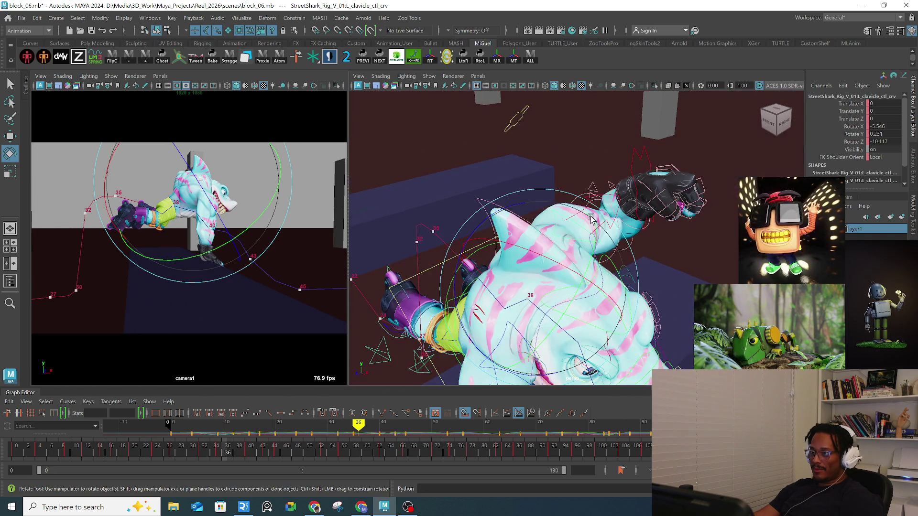
mouse_move(549, 229)
alt+mouse_down()
mouse_move(529, 250)
mouse_move(546, 286)
mouse_move(602, 256)
mouse_move(568, 254)
alt+mouse_up()
key(q)
click(530, 250)
key(w)
scroll(607, 263, up, 5)
scroll(622, 257, down, 5)
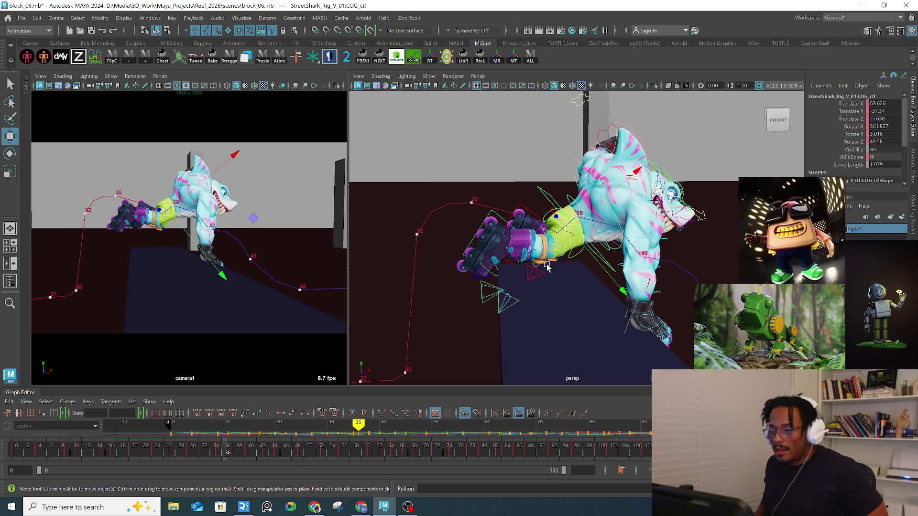
Step: Orbit to the shark's other side and scrub the grind back to frame 35
alt+drag(547, 267, 593, 241)
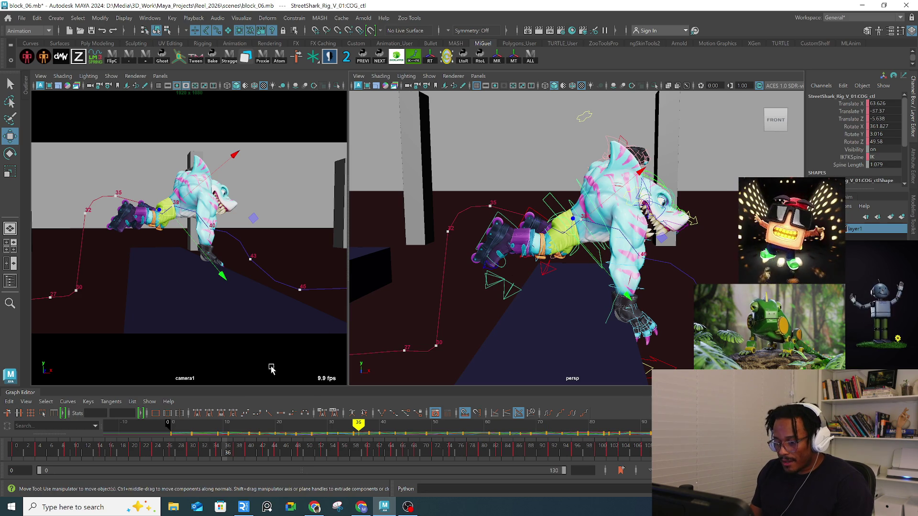
drag(205, 452, 222, 452)
mouse_move(550, 258)
alt+mouse_down()
mouse_move(639, 253)
mouse_move(609, 249)
alt+mouse_up()
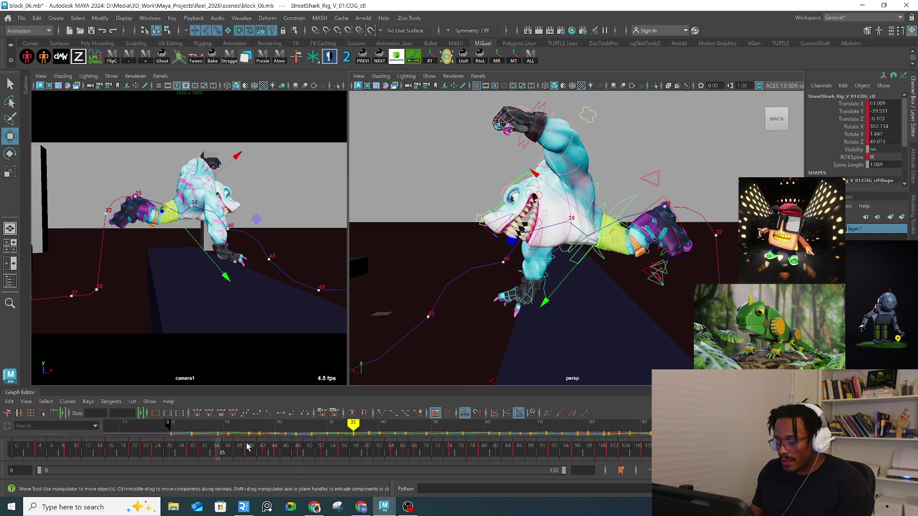
drag(205, 454, 222, 451)
mouse_move(602, 231)
mouse_down()
mouse_move(659, 247)
mouse_move(564, 267)
mouse_move(604, 263)
mouse_up()
Step: Rotate spine_pelvis_ctl to roughly 23°, 13.2°, -1.4°
key(q)
click(564, 267)
key(e)
key(q)
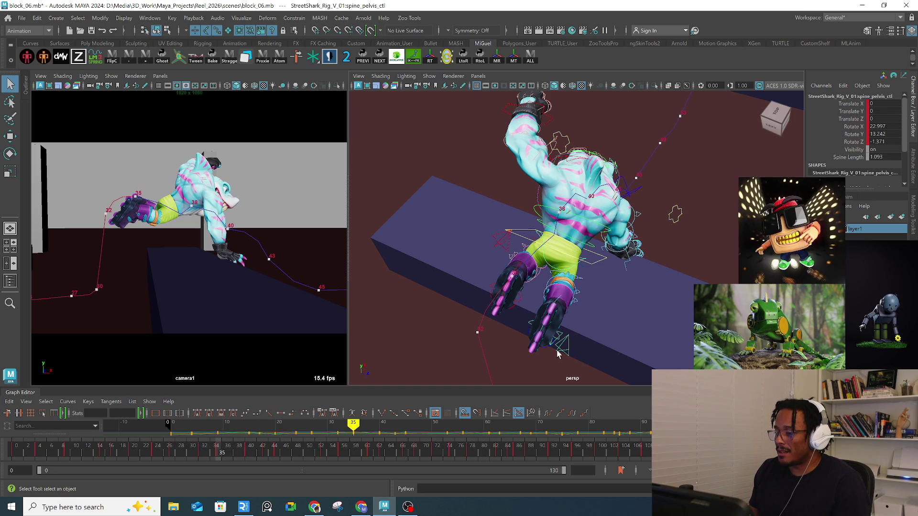
Step: Inspect the centre-of-gravity control with Rotate from a low front view, then deselect it
alt+drag(582, 290, 575, 265)
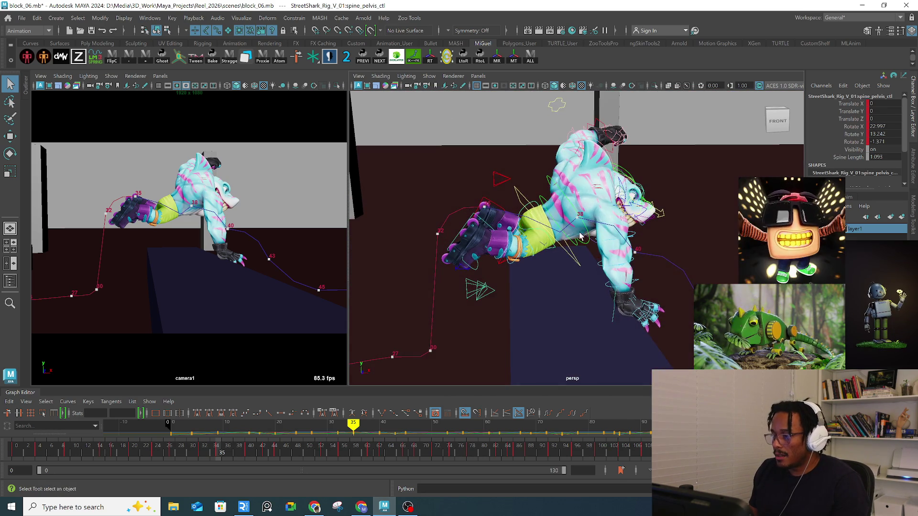
click(575, 266)
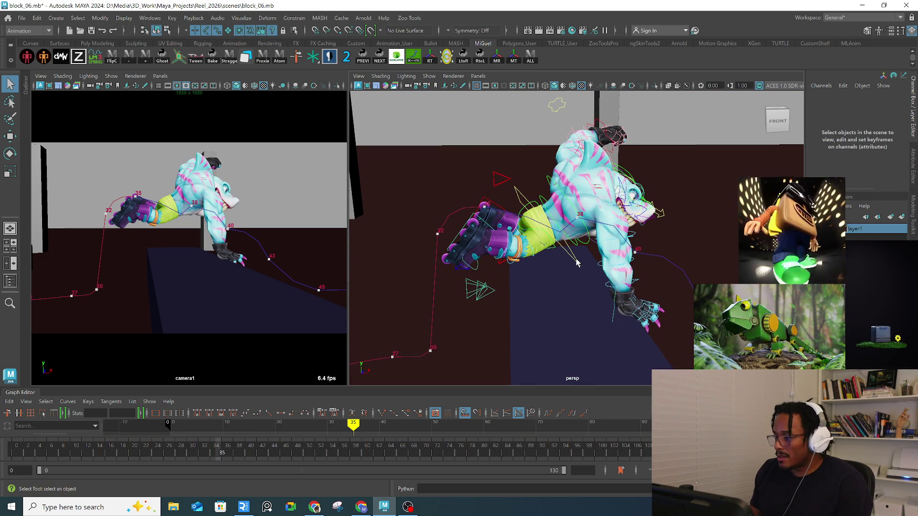
click(577, 262)
key(e)
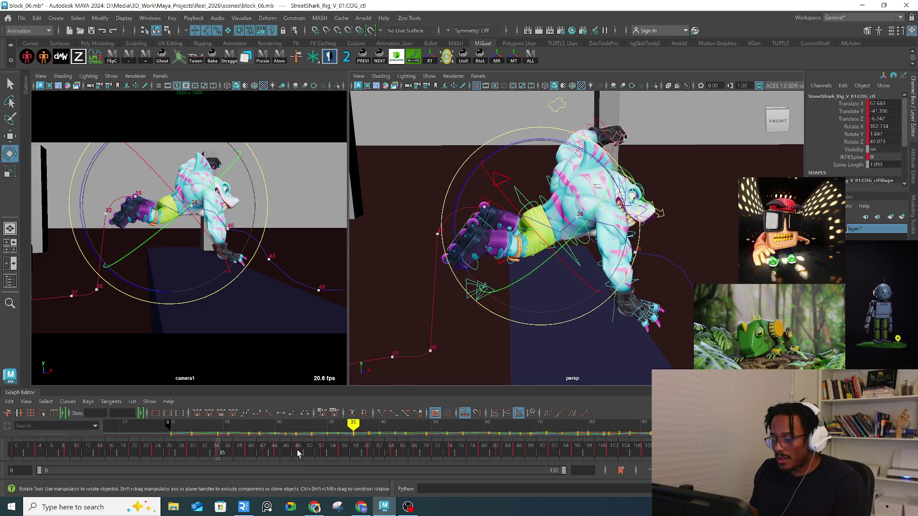
mouse_move(536, 234)
alt+mouse_down()
mouse_move(521, 230)
mouse_move(532, 233)
alt+mouse_up()
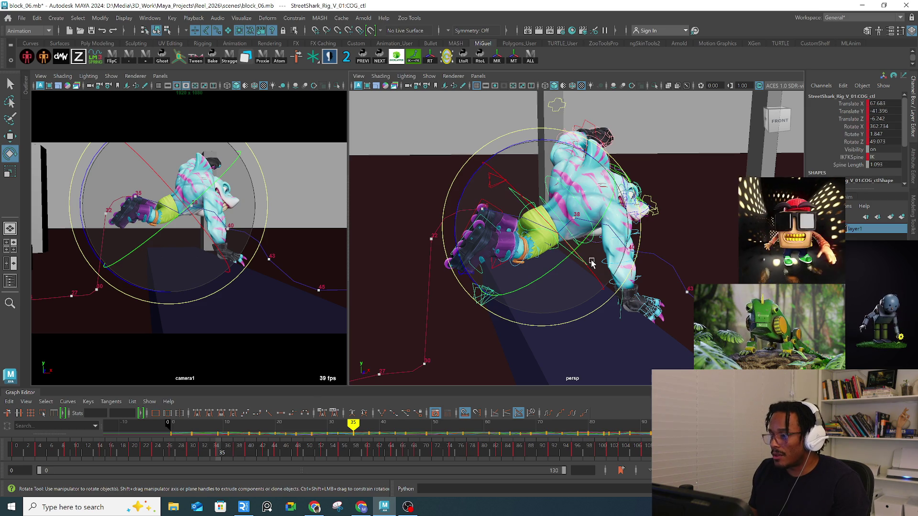
alt+right_drag(571, 224, 594, 244)
mouse_move(594, 244)
alt+mouse_down()
mouse_move(569, 251)
mouse_move(590, 250)
alt+mouse_up()
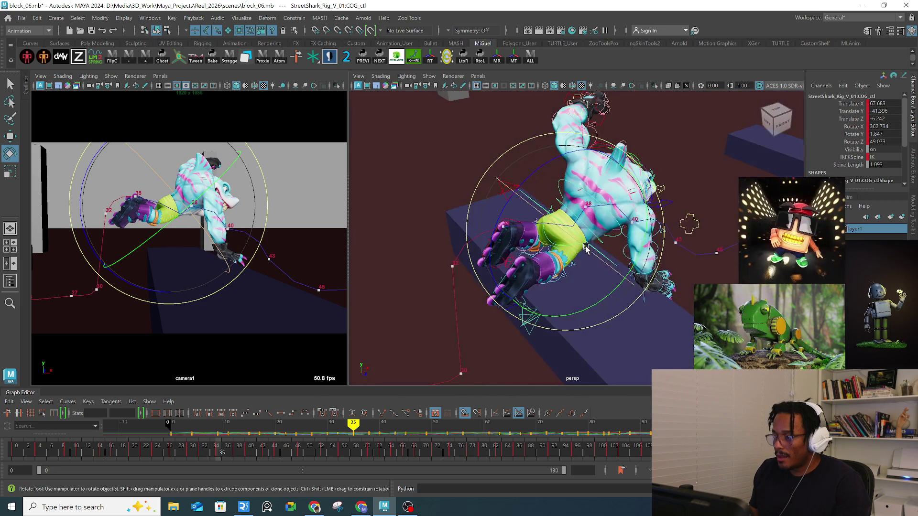
click(589, 248)
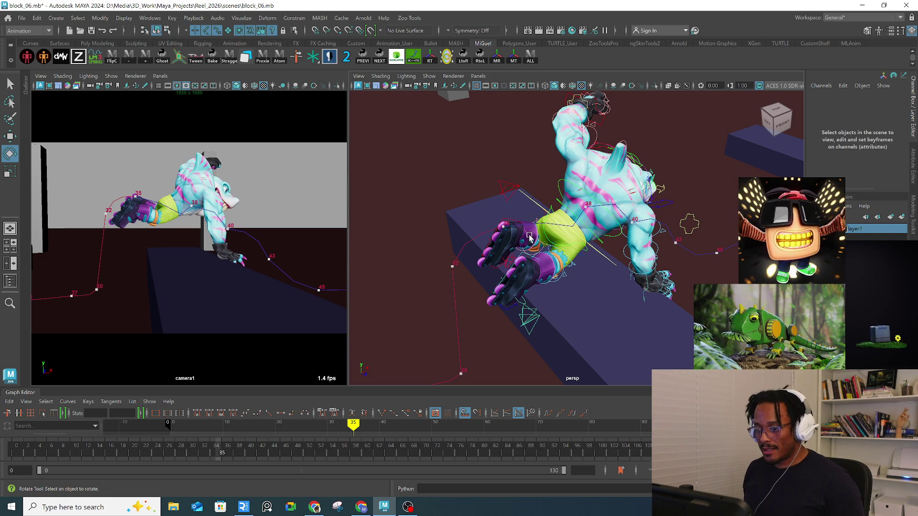
Step: Rotate R_clavicle_ctl_crv to about -27.1°, -29.4°, 16.6° to reposition the right shoulder
mouse_move(569, 240)
alt+mouse_down()
mouse_move(564, 276)
mouse_move(566, 243)
mouse_move(579, 253)
mouse_move(493, 264)
mouse_move(564, 242)
alt+mouse_up()
key(q)
click(566, 243)
click(566, 243)
key(e)
mouse_move(563, 243)
mouse_down()
mouse_move(527, 237)
mouse_move(529, 252)
mouse_move(520, 249)
mouse_move(574, 243)
mouse_up()
key(w)
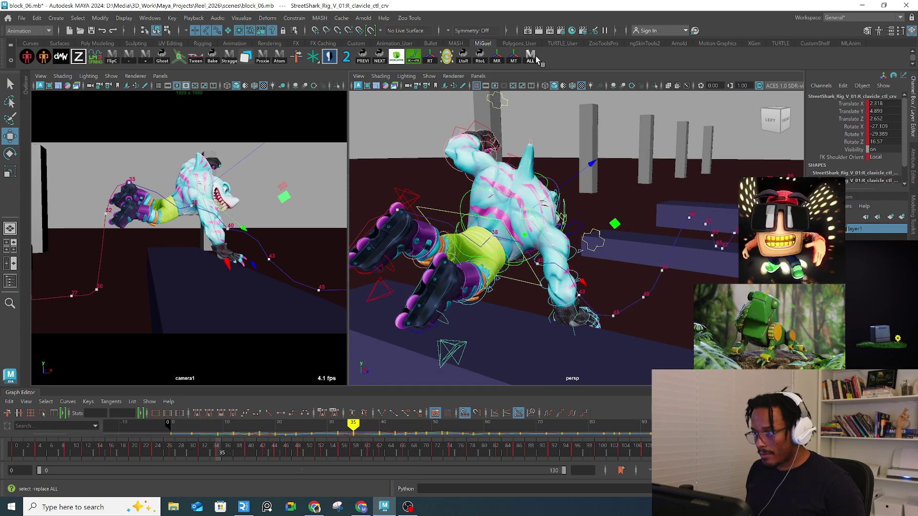
Step: Select L_leg_IK_skatePivot_ctl and step the animation to frame 38
click(531, 58)
drag(230, 458, 223, 454)
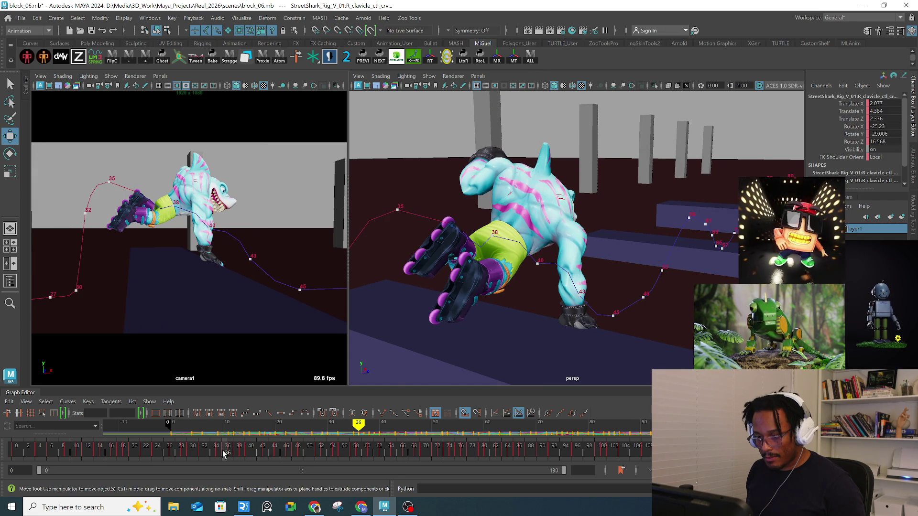
key(q)
click(438, 230)
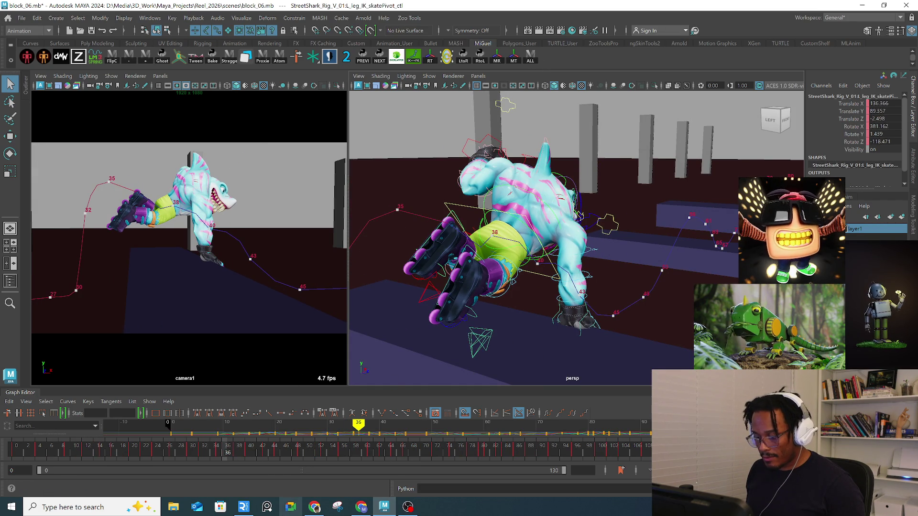
drag(224, 454, 221, 454)
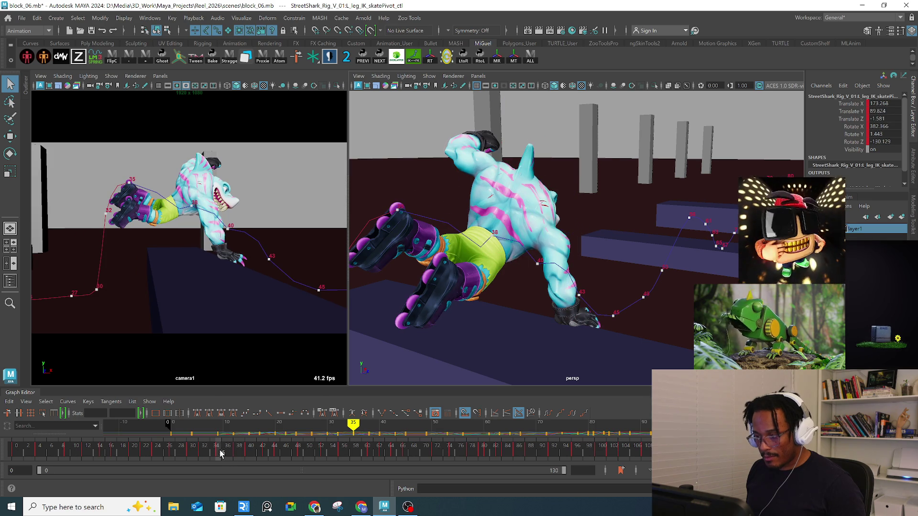
drag(225, 453, 238, 453)
alt+drag(550, 268, 510, 258)
Step: Move the left skate pivot to reposition the leg, then scrub to check it
key(w)
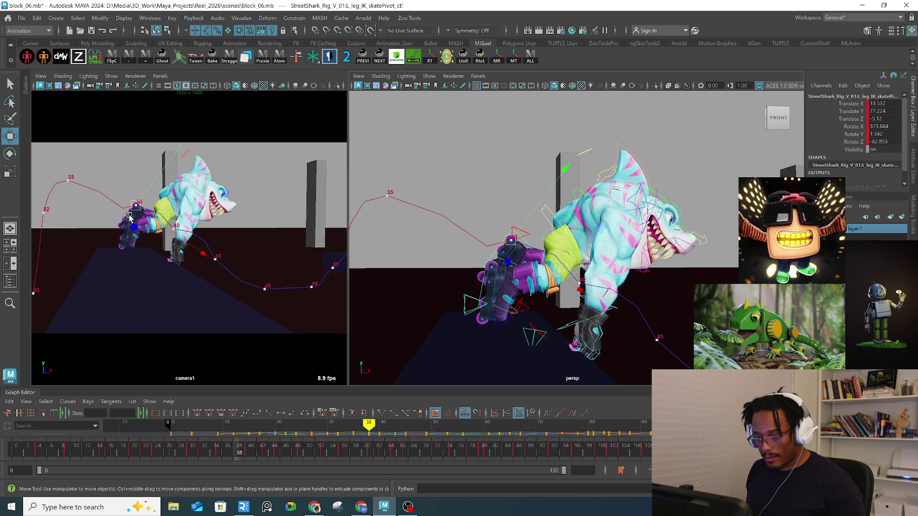
drag(136, 210, 145, 215)
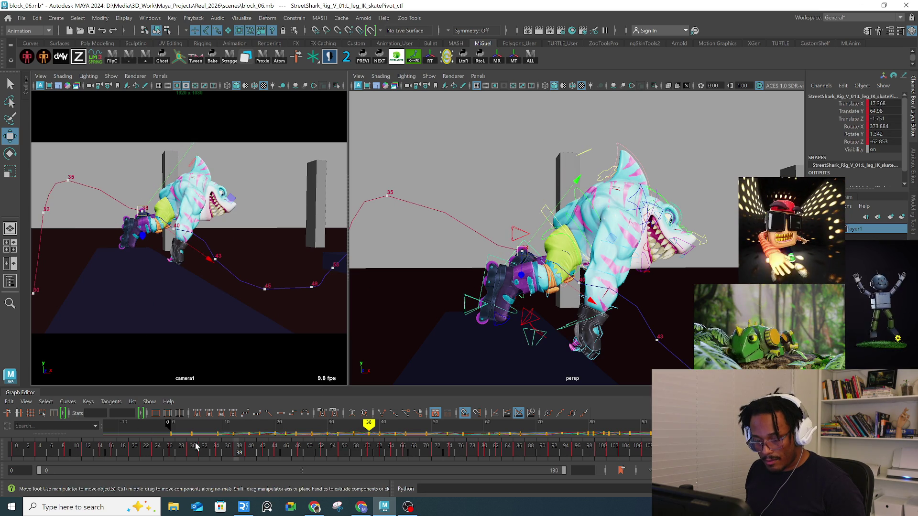
click(230, 453)
mouse_move(230, 453)
mouse_down()
mouse_move(220, 454)
mouse_move(240, 454)
mouse_up()
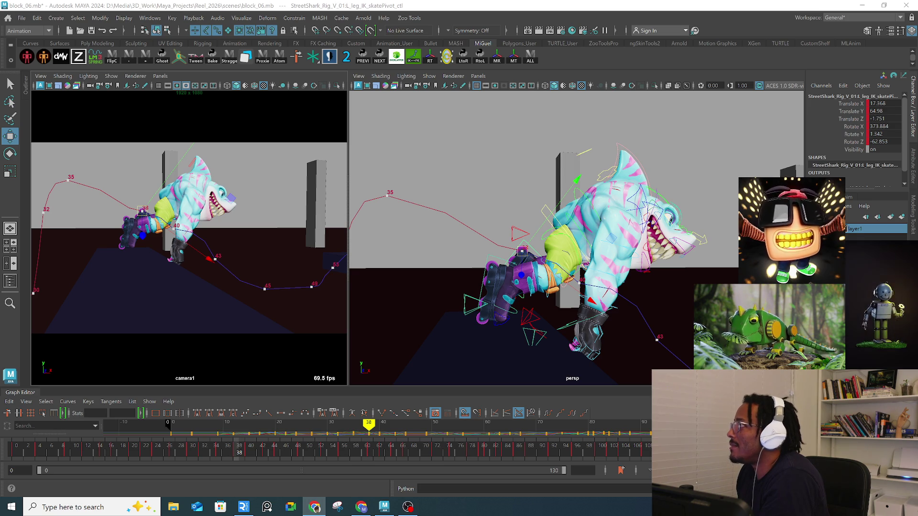
Step: Bring the Chrome window showing 'The best of Davy Jones (HD)' over Maya
click(314, 507)
Step: Maximize the browser, restart the Davy Jones video and turn its sound on
drag(473, 52, 402, 52)
click(388, 51)
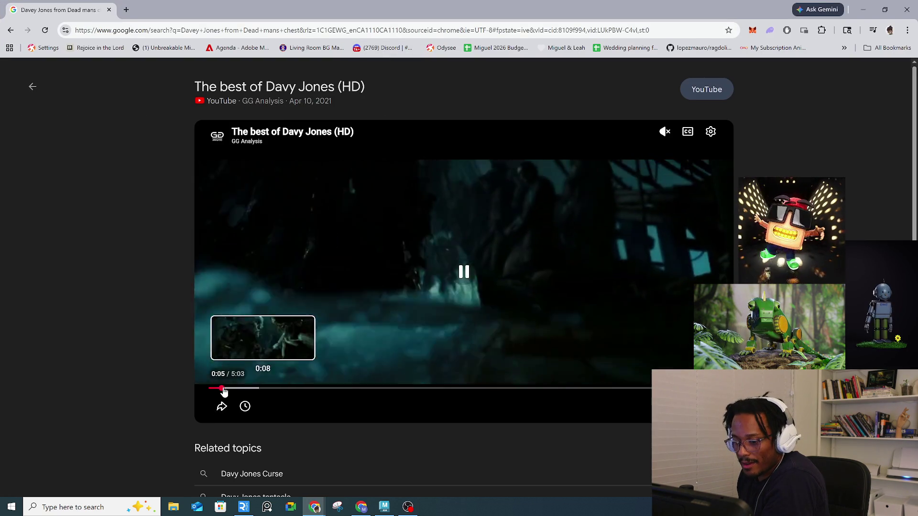
click(212, 388)
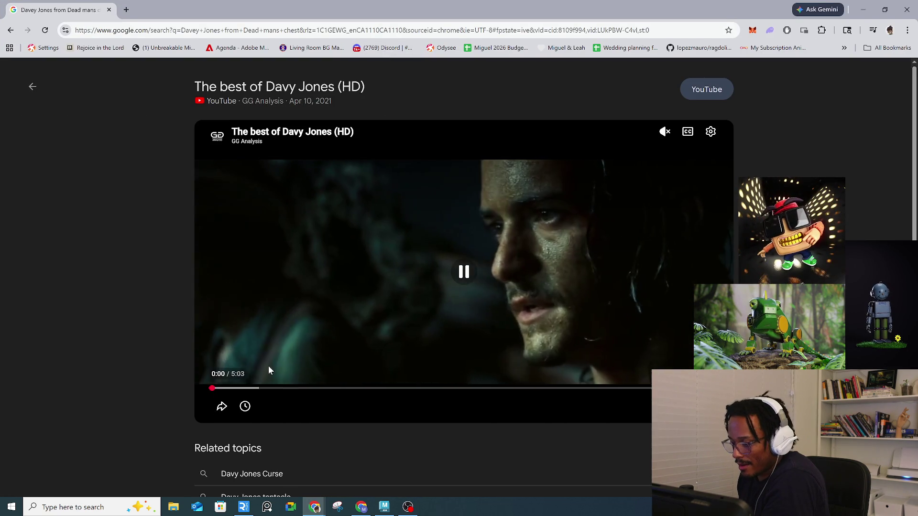
drag(665, 211, 665, 197)
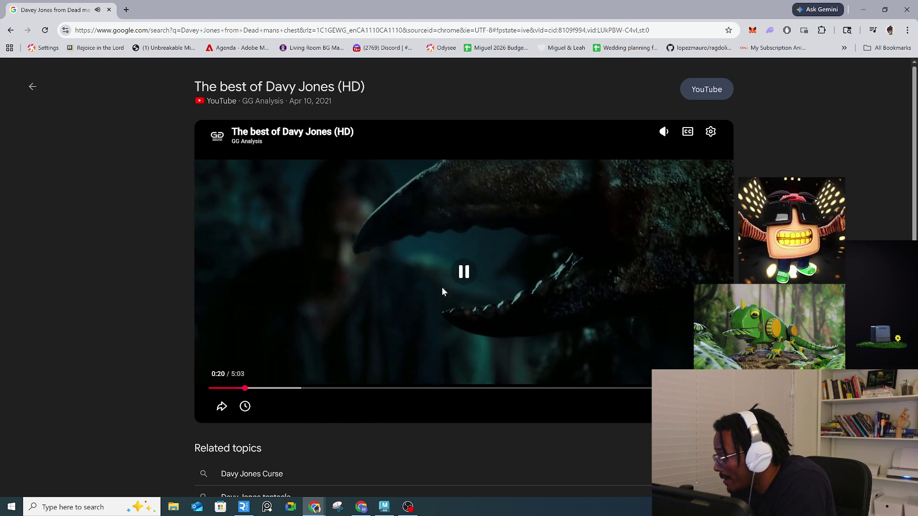
Step: Watch the clip, pausing at 0:22 before resuming playback
click(461, 281)
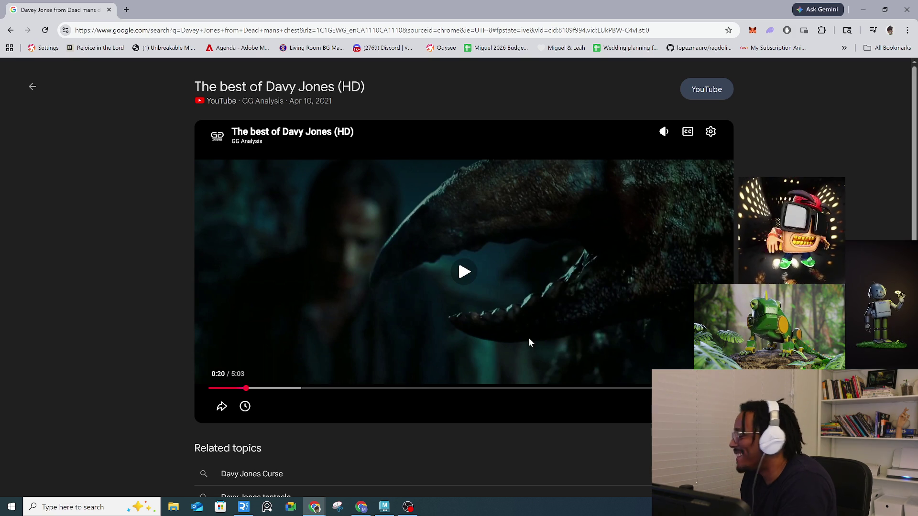
click(470, 286)
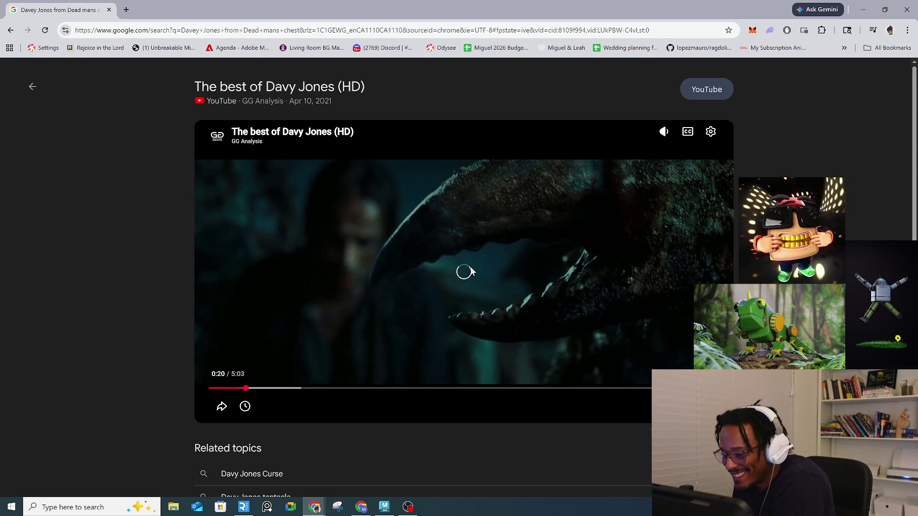
click(464, 274)
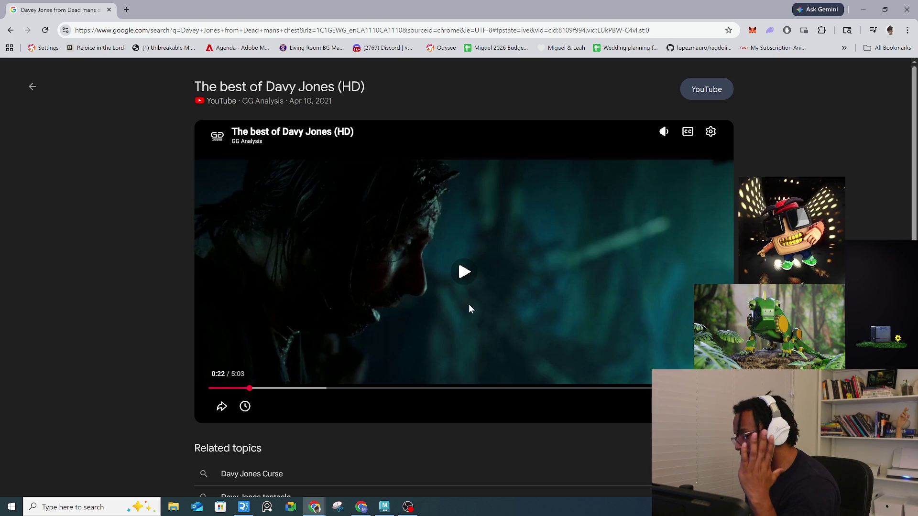
click(465, 281)
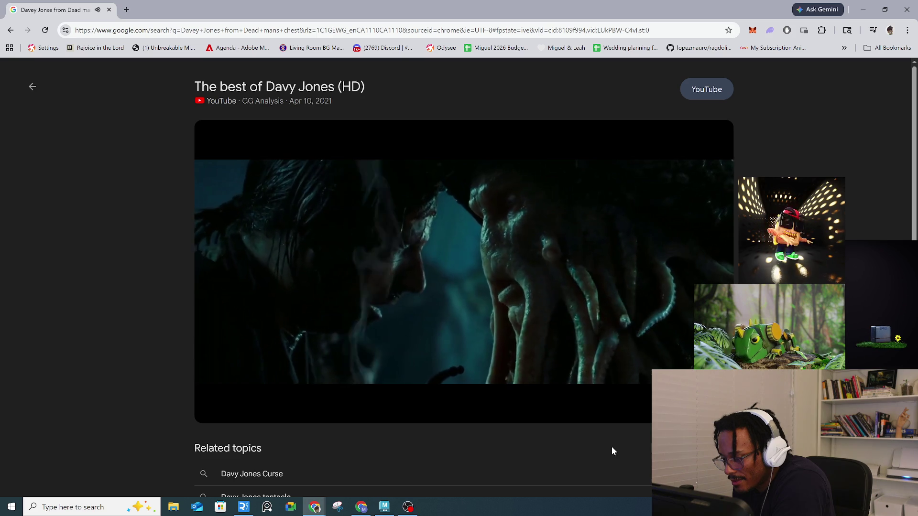
Step: Pause the Davy Jones clip at 0:44 and 0:46, resuming between, then pause it again
click(480, 271)
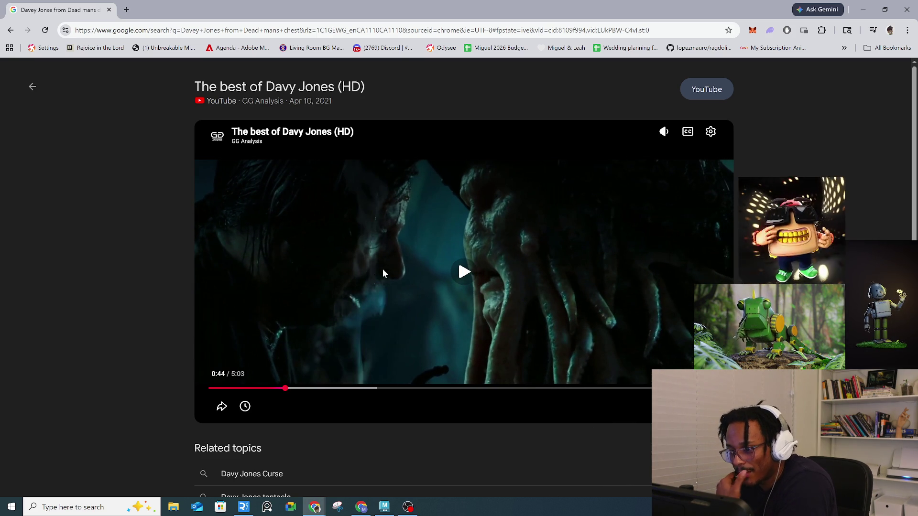
click(480, 278)
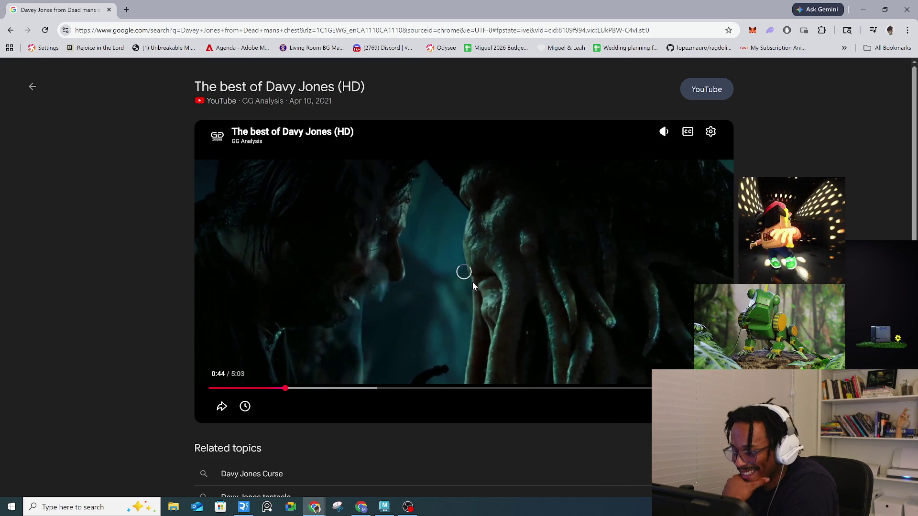
click(517, 308)
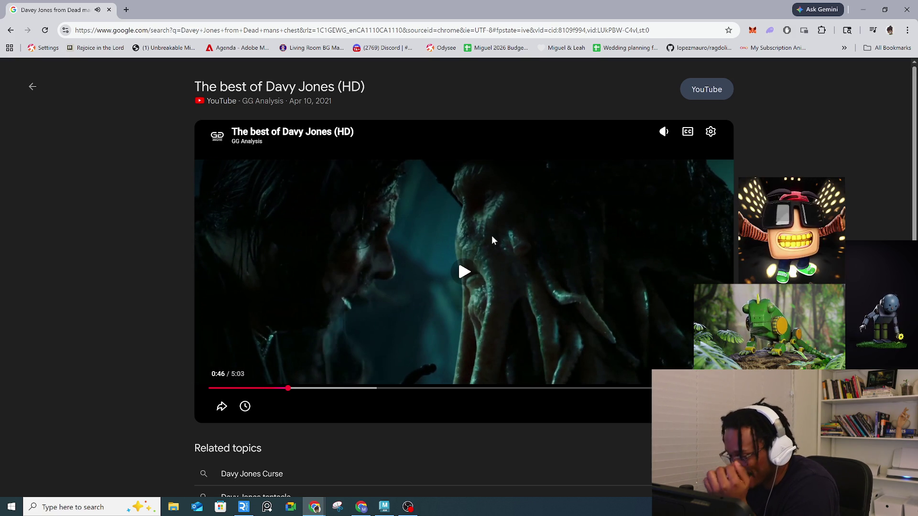
click(463, 274)
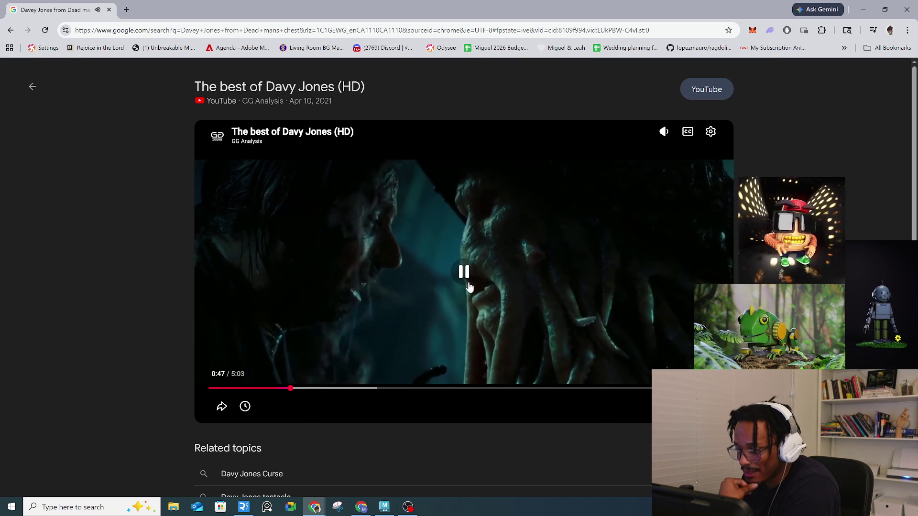
click(470, 282)
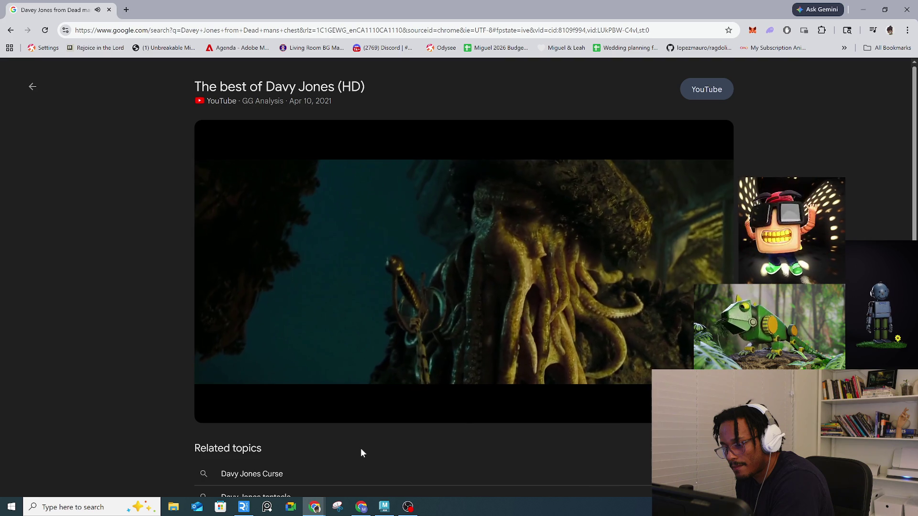
Step: Skip through the clip to 1:21, 1:29 and 1:37, pausing at 1:31, 1:45 and 1:47
mouse_move(366, 403)
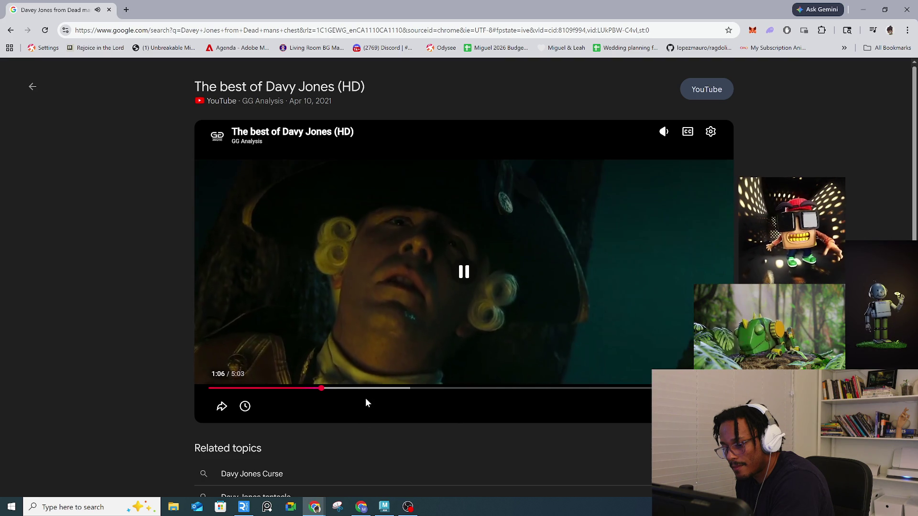
click(348, 389)
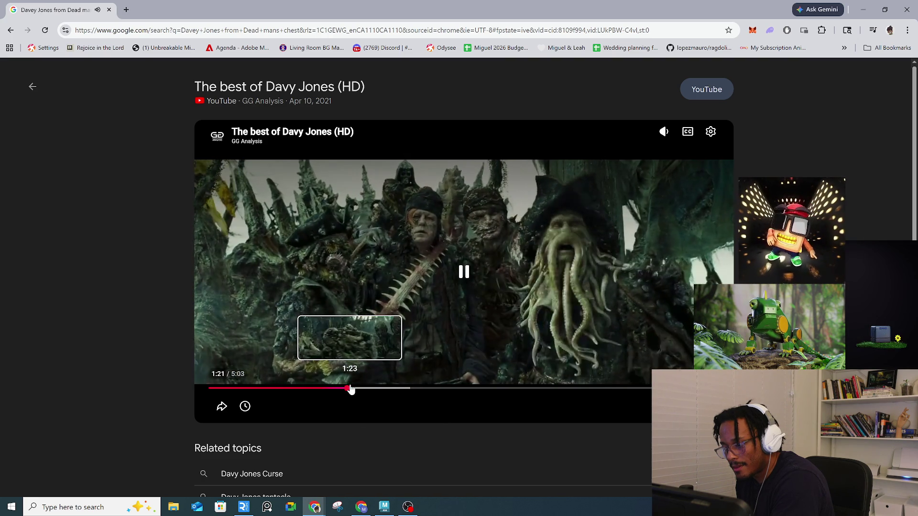
click(357, 390)
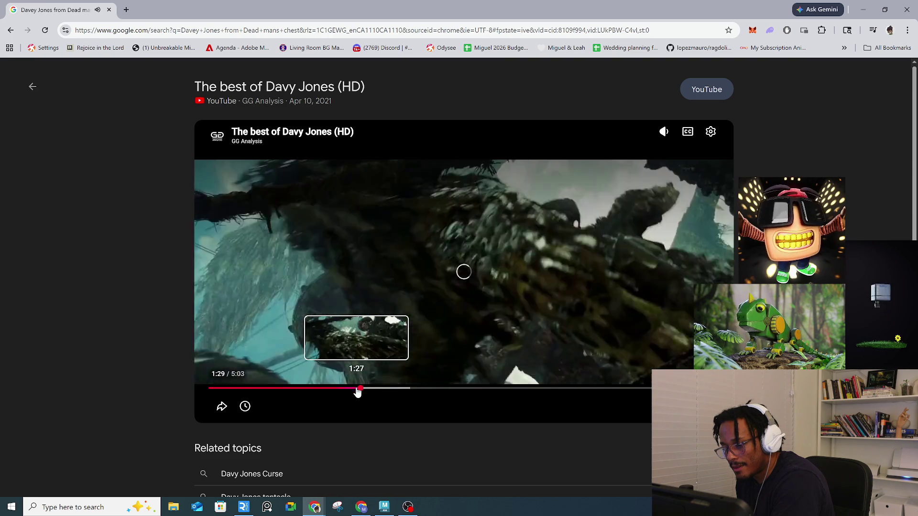
click(582, 311)
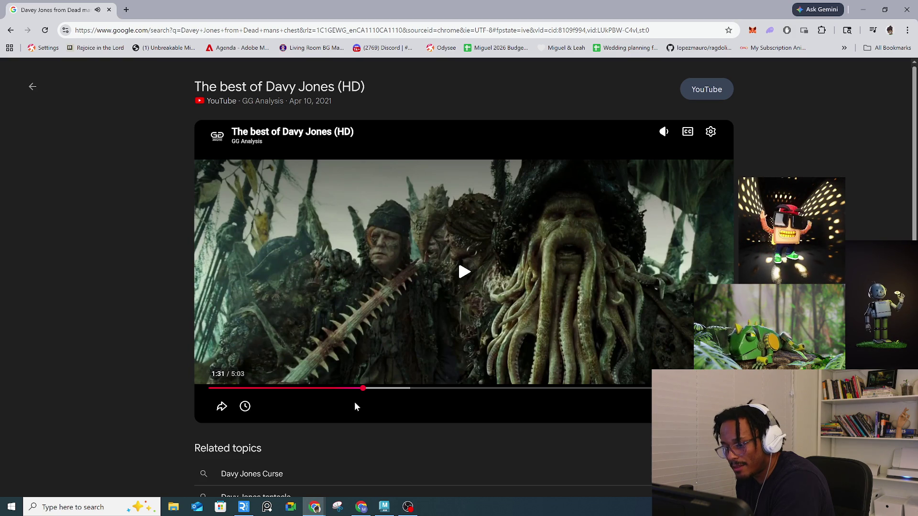
click(374, 389)
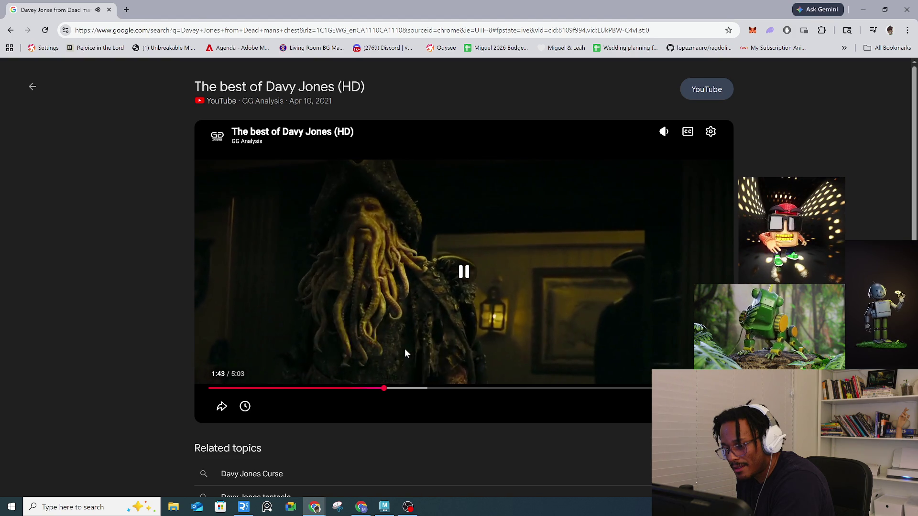
click(443, 313)
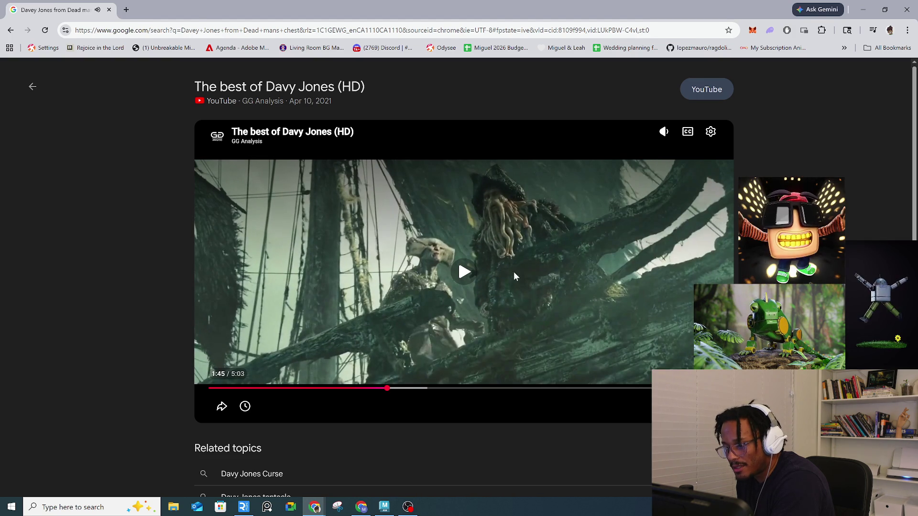
click(507, 308)
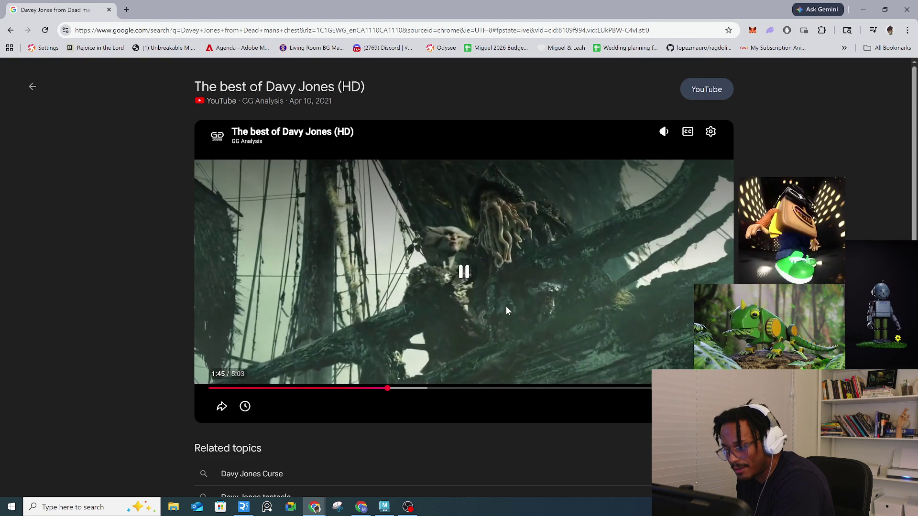
click(587, 311)
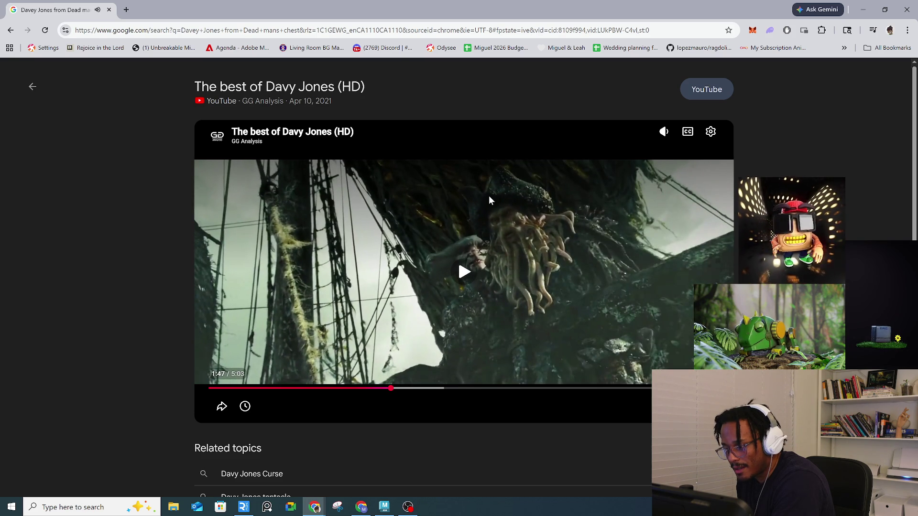
Step: Watch from 1:53 to 2:17, then bring up the crustacean beast fight scene window
click(400, 388)
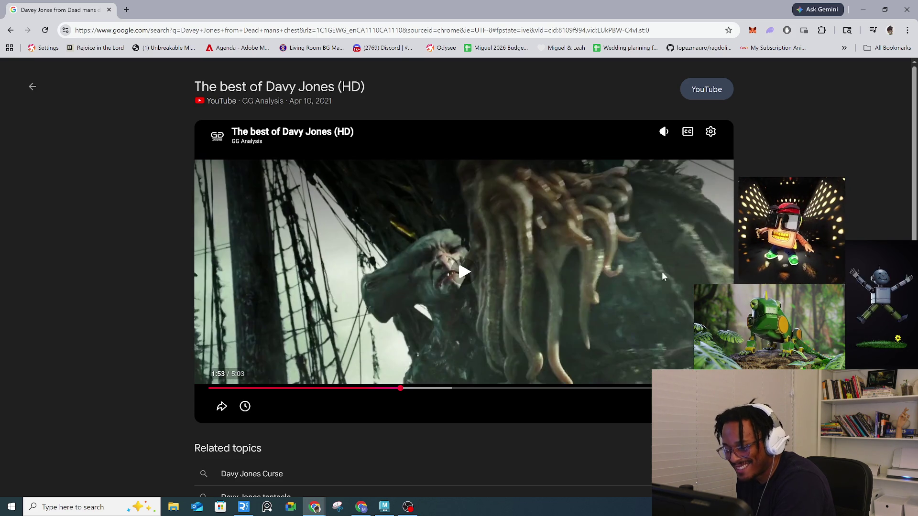
click(643, 279)
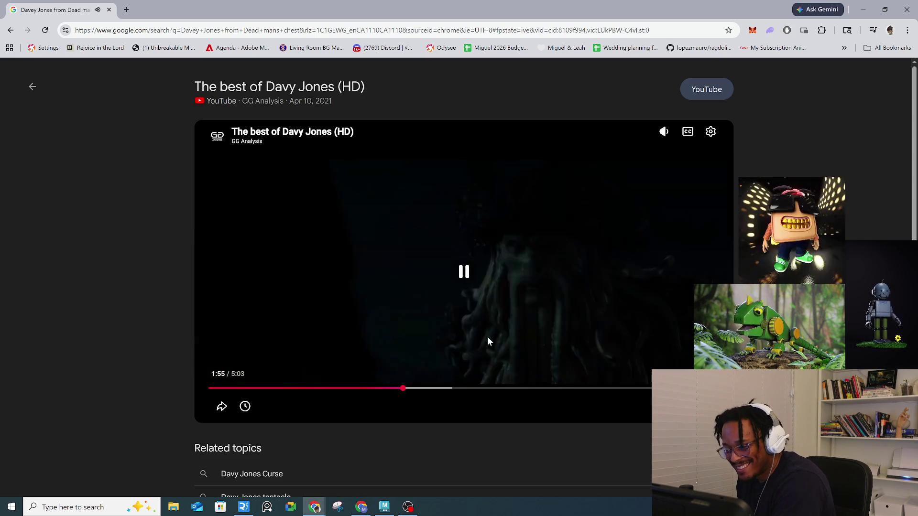
click(489, 337)
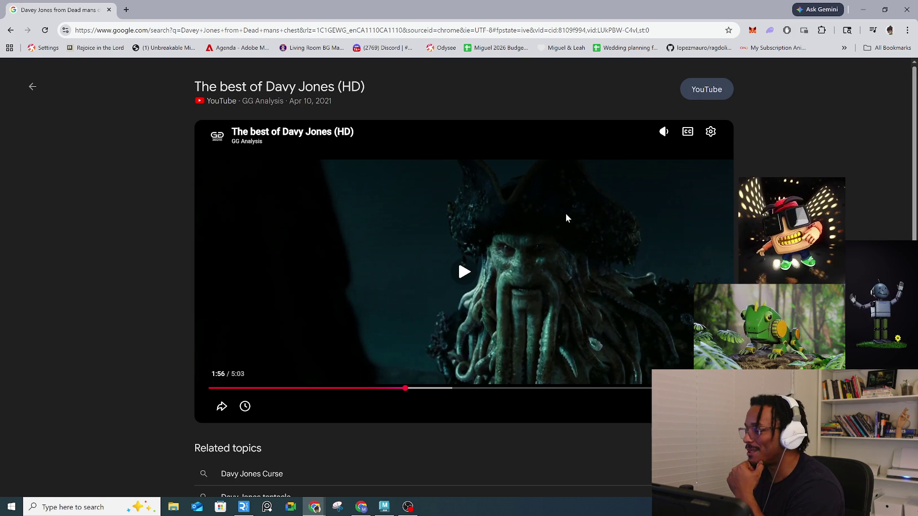
click(464, 283)
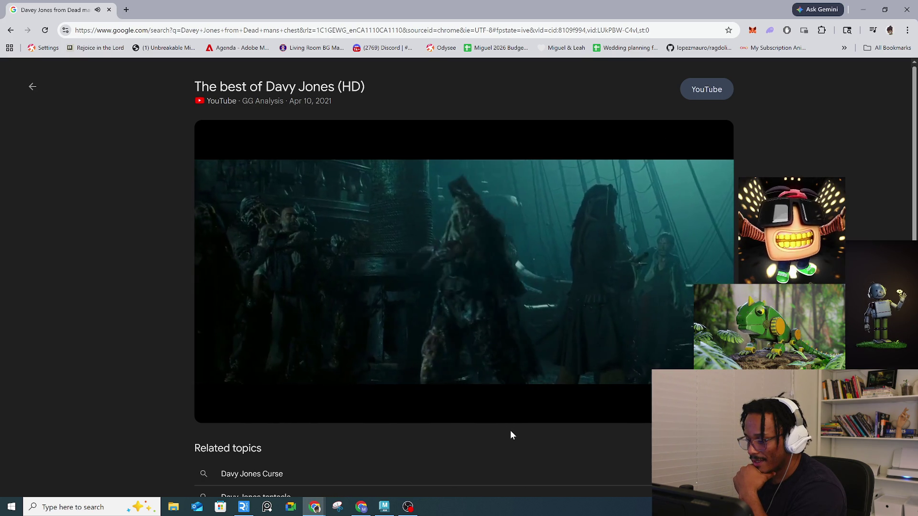
click(503, 297)
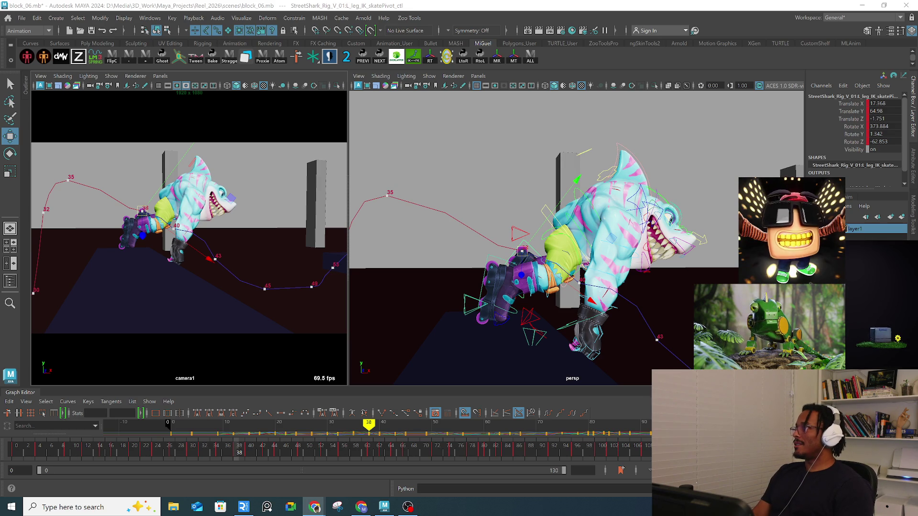
drag(492, 252, 351, 58)
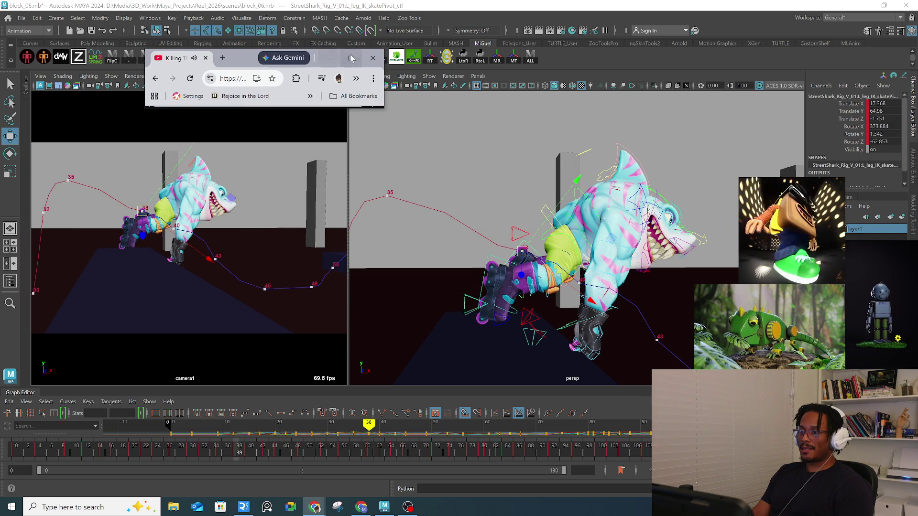
click(351, 58)
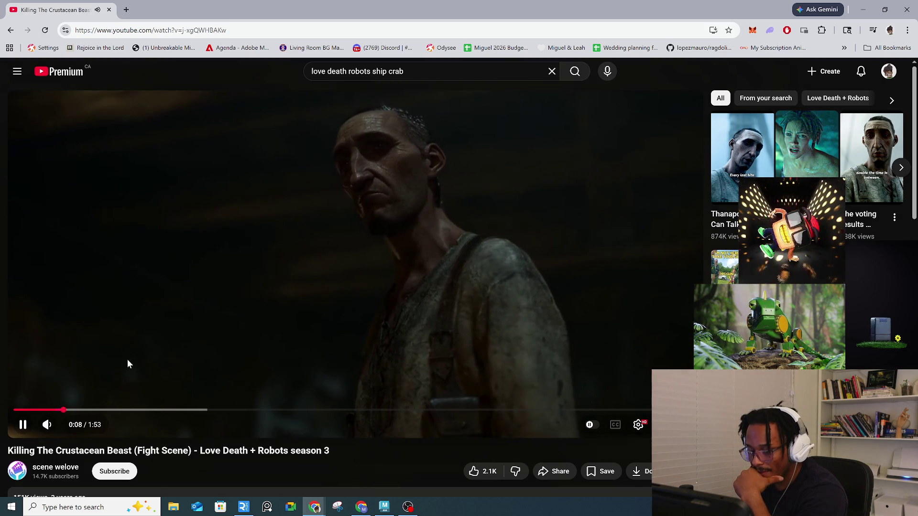
Step: Skip the fight scene ahead to 0:37, pause at 0:38, then close the browser
click(104, 411)
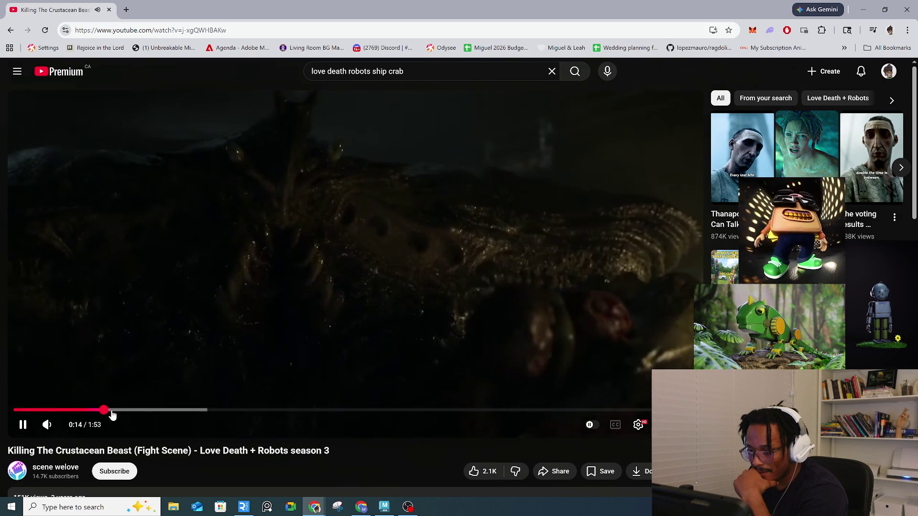
click(153, 410)
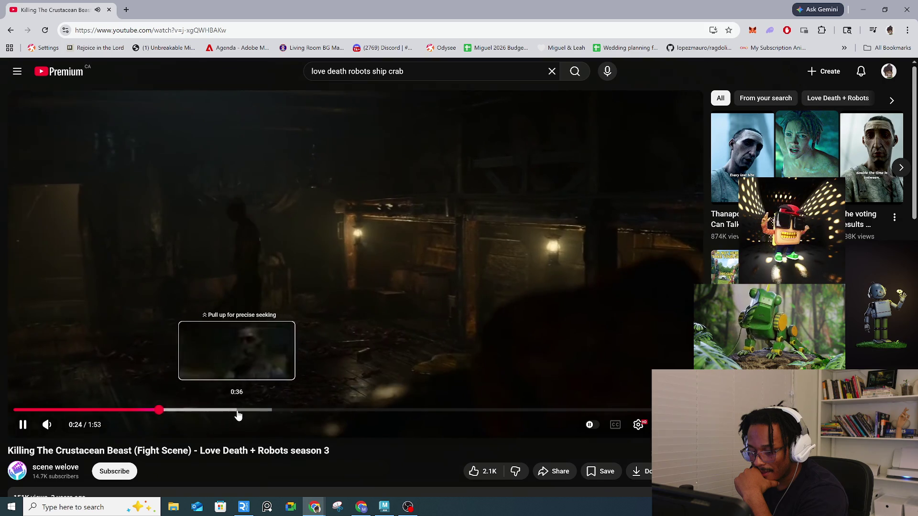
click(238, 410)
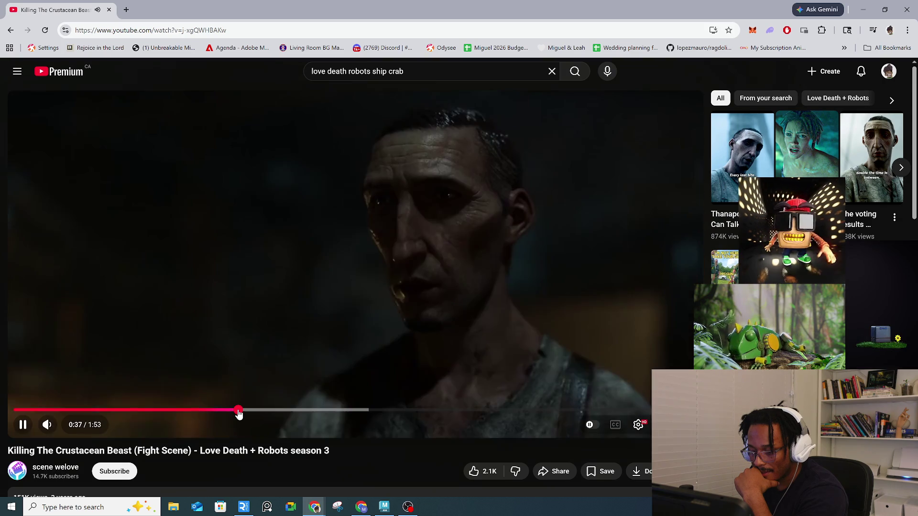
click(333, 283)
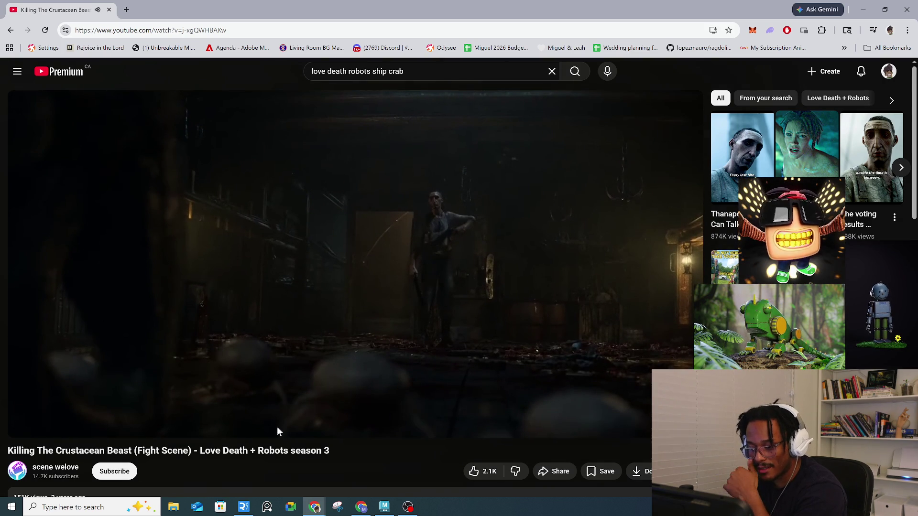
click(905, 13)
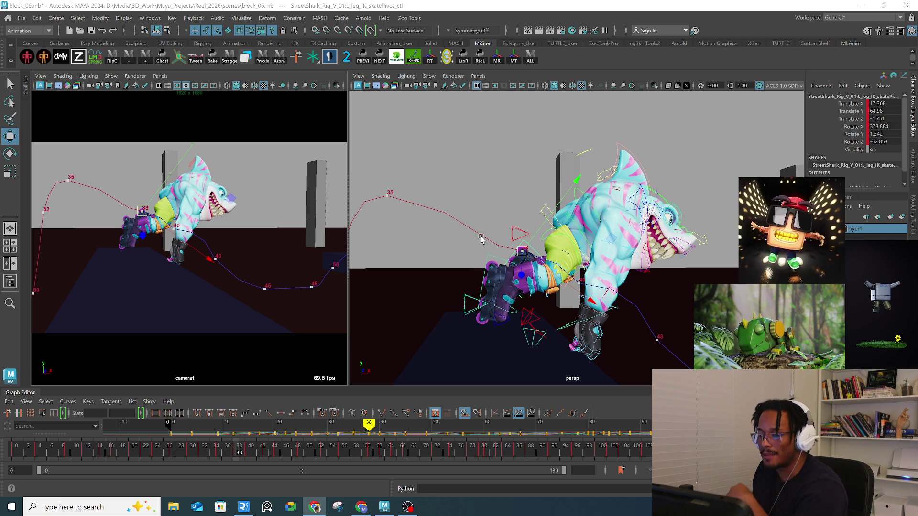
Step: Pick a motion-trail point, scrub frames 31–38, and inspect the pose at frame 30
mouse_move(515, 218)
alt+mouse_down()
mouse_move(526, 263)
mouse_move(545, 247)
mouse_move(537, 233)
alt+mouse_up()
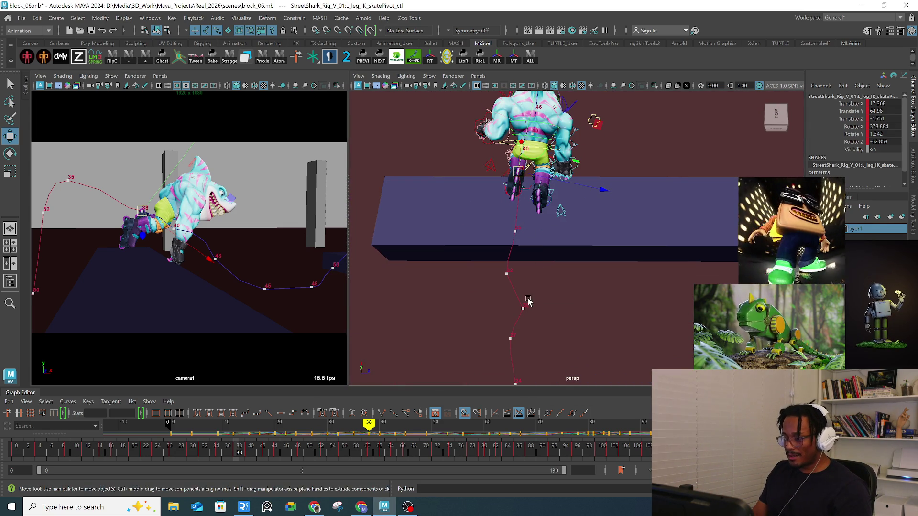
drag(528, 300, 515, 318)
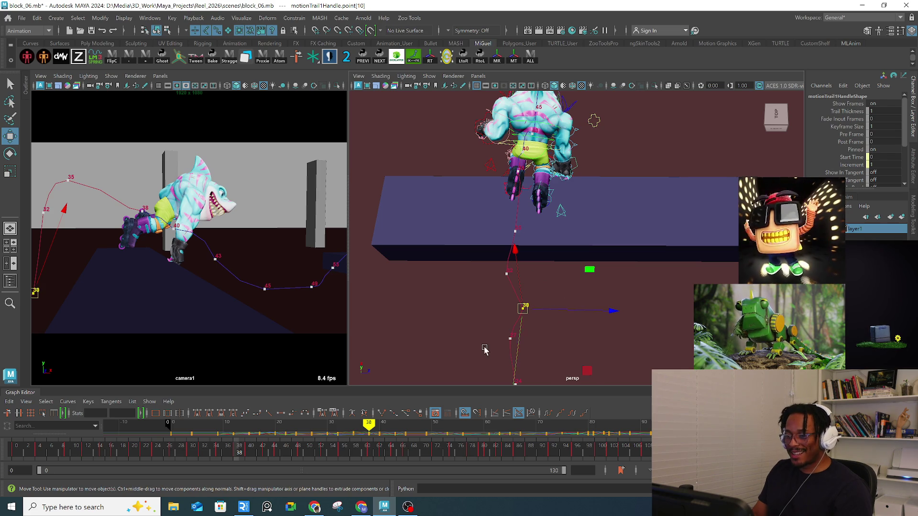
mouse_move(193, 450)
mouse_down()
mouse_move(240, 449)
mouse_move(179, 454)
mouse_up()
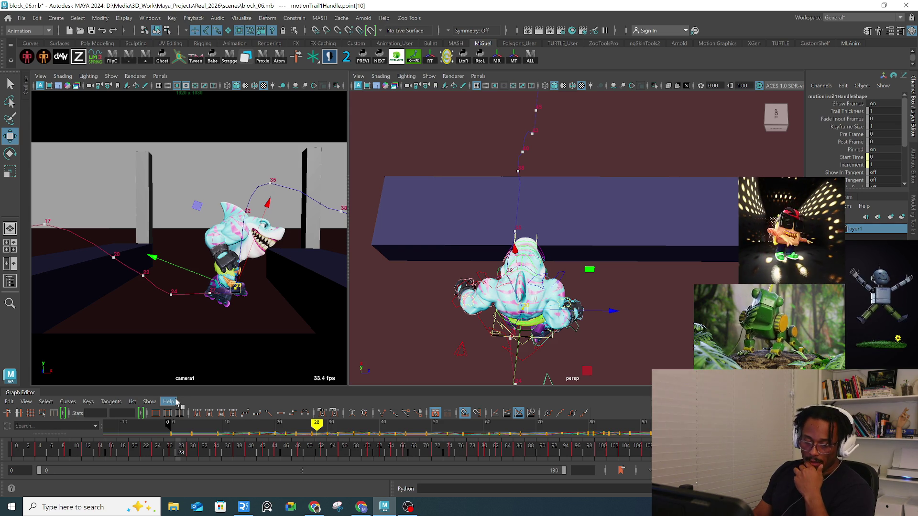
click(190, 453)
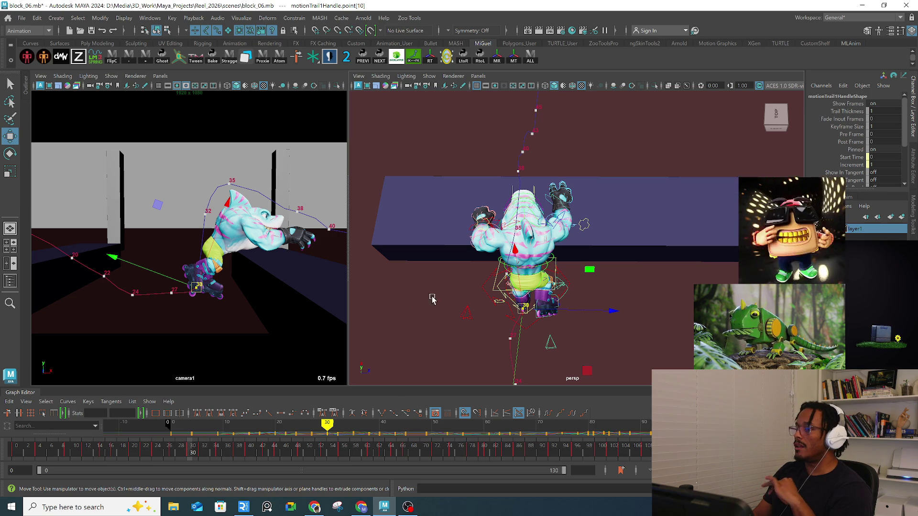
mouse_move(582, 300)
alt+mouse_down()
mouse_move(595, 282)
mouse_move(570, 312)
mouse_move(560, 298)
mouse_move(591, 312)
mouse_move(472, 270)
mouse_move(459, 280)
mouse_move(467, 272)
alt+mouse_up()
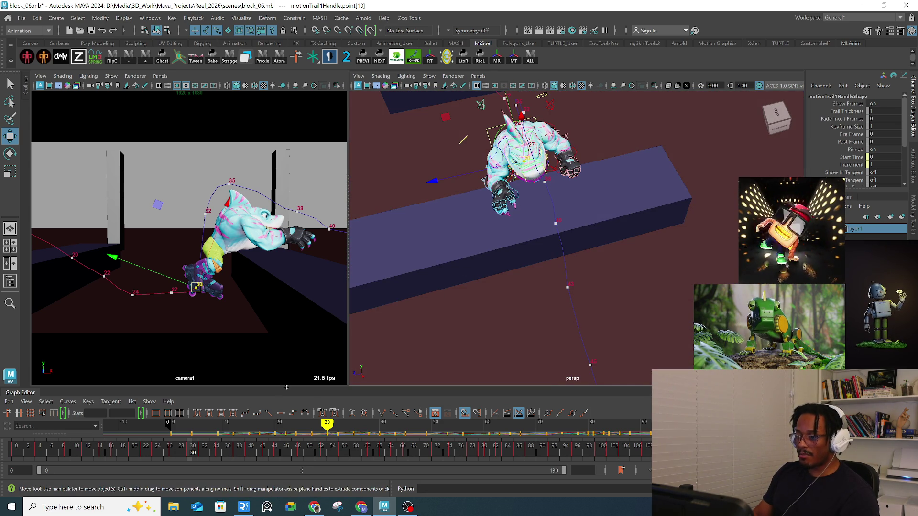
Step: Isolate the left leg's Translate Z curve, lower its frame-30 key by about 0.265, and check frame 24
drag(297, 328, 297, 324)
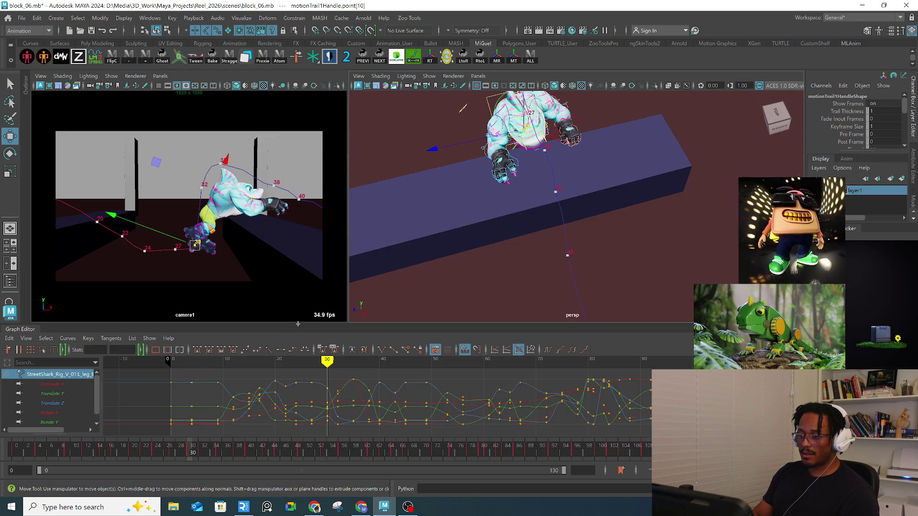
click(65, 394)
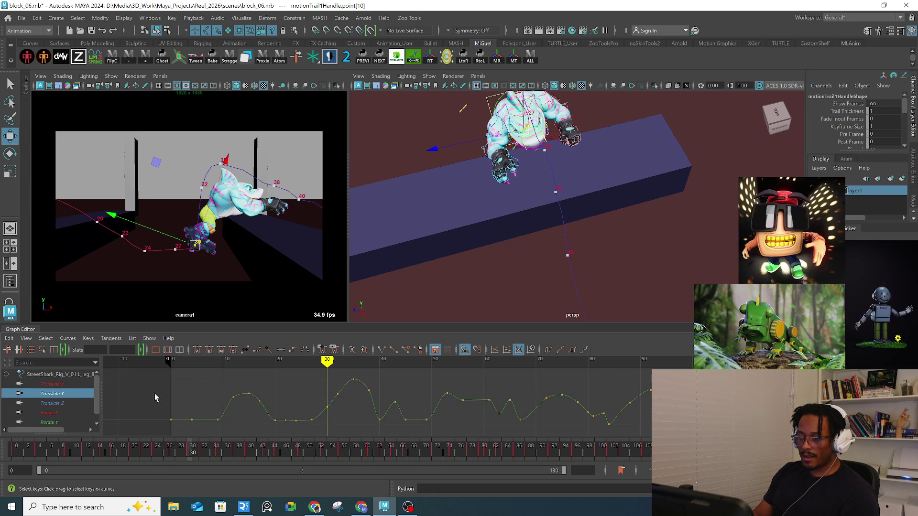
click(88, 404)
scroll(293, 409, up, 2)
mouse_move(328, 403)
alt+middle_down()
mouse_move(277, 410)
mouse_move(287, 409)
mouse_move(235, 398)
mouse_move(311, 406)
alt+middle_up()
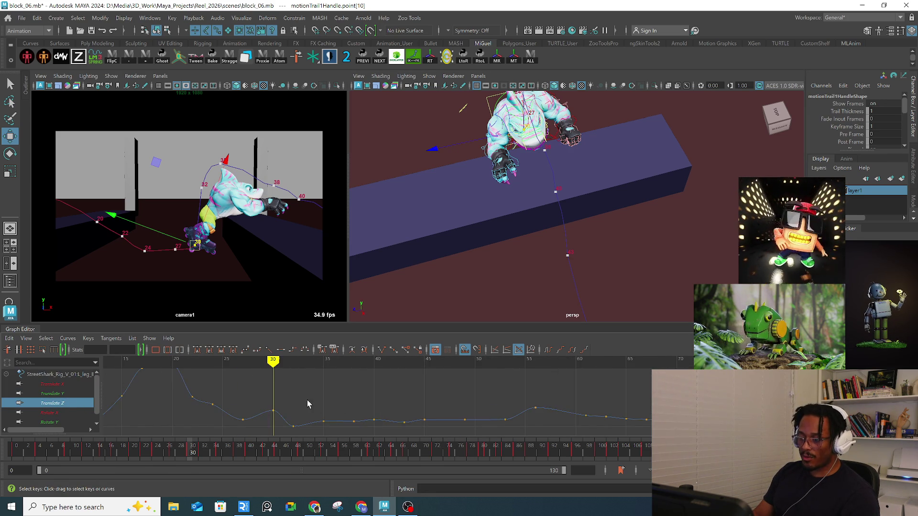
drag(302, 399, 269, 418)
click(54, 403)
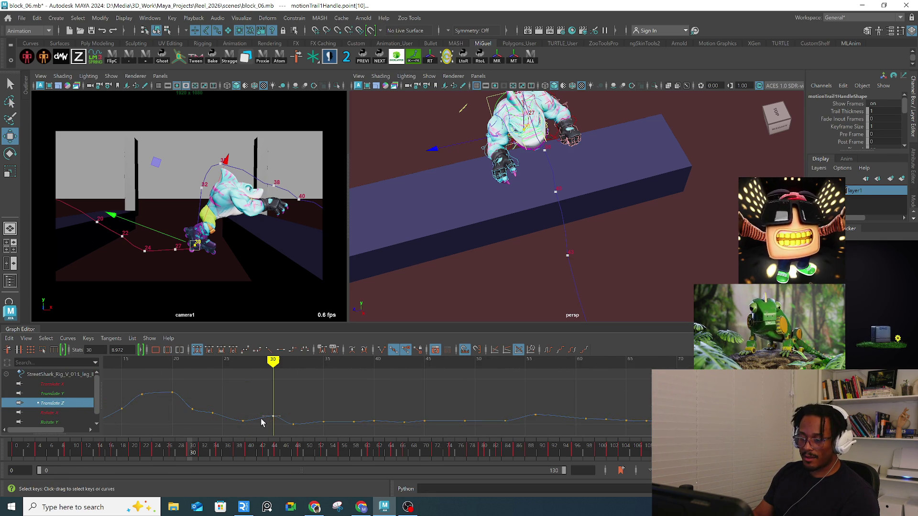
middle_drag(275, 421, 271, 435)
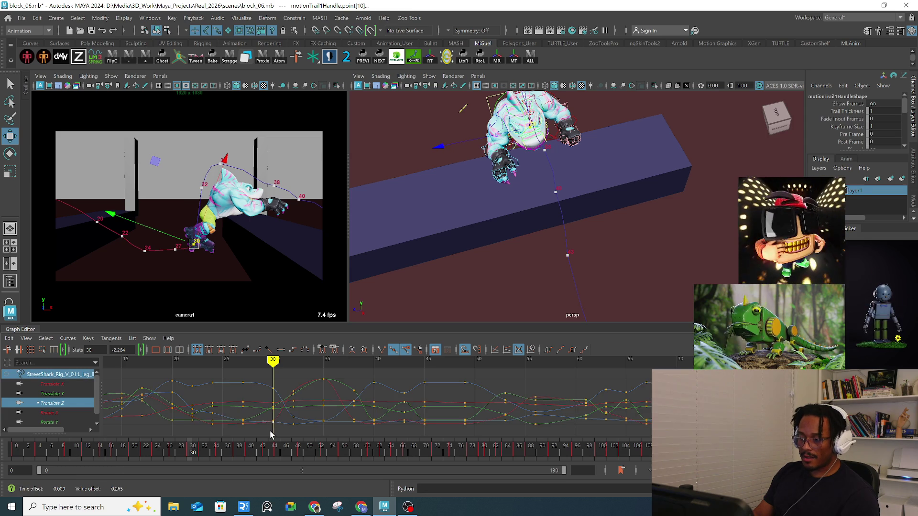
click(215, 364)
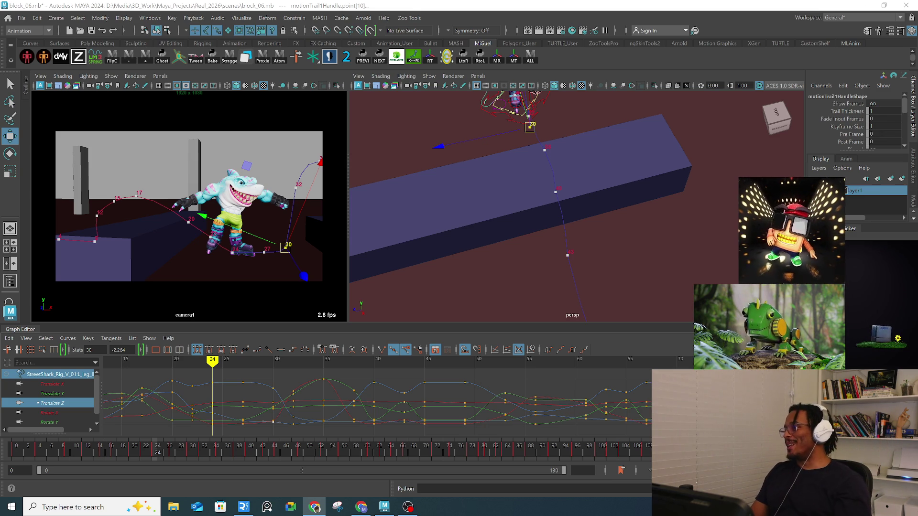
click(314, 507)
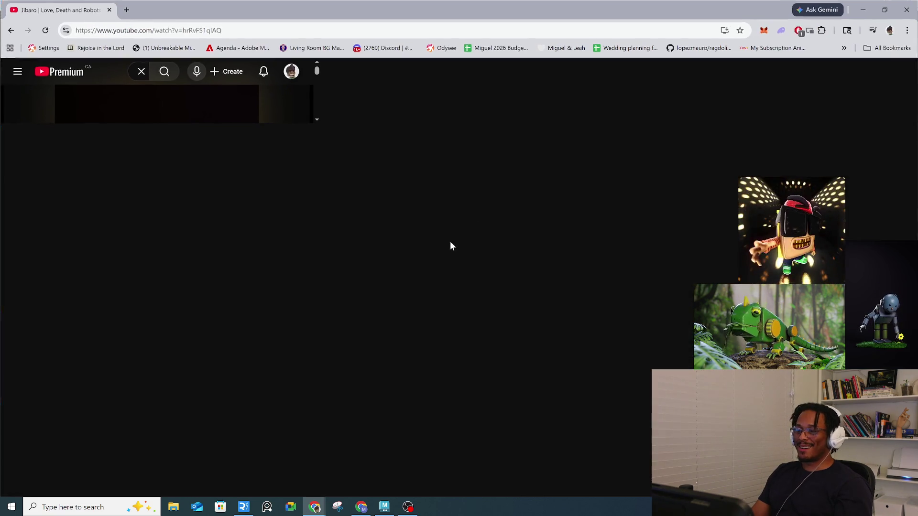
Step: Play, pause and scrub the Jibaro reference video, stopping at 0:44
click(399, 237)
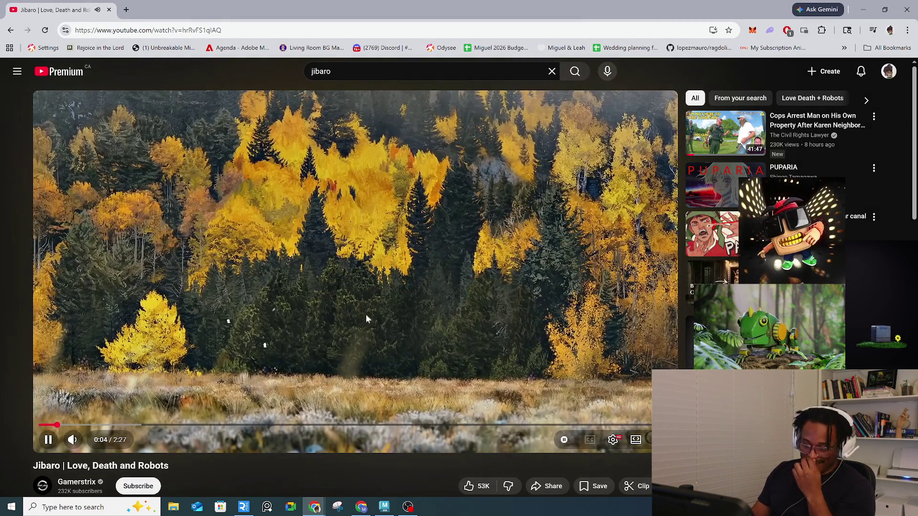
click(238, 315)
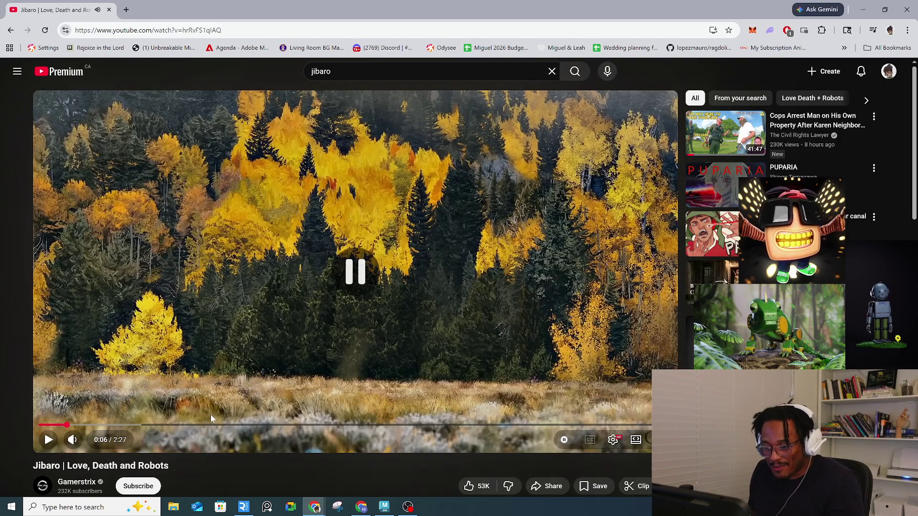
click(158, 373)
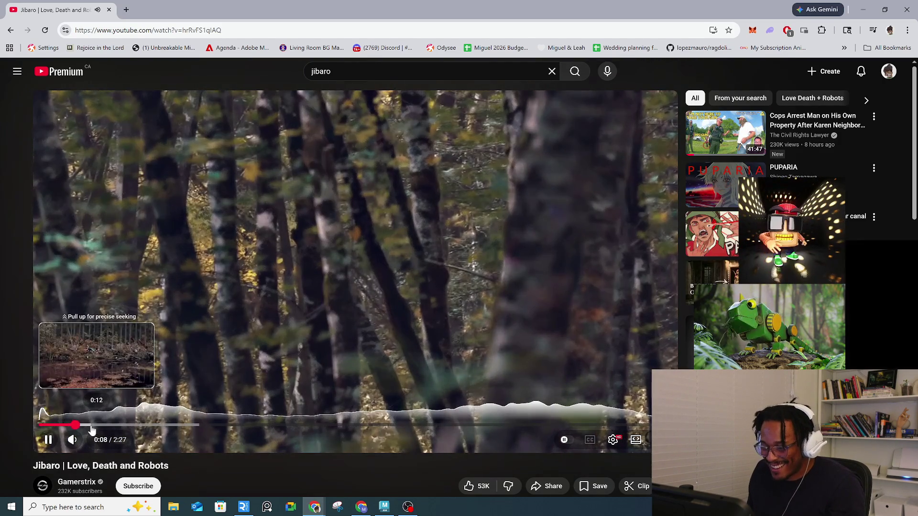
drag(131, 427, 166, 426)
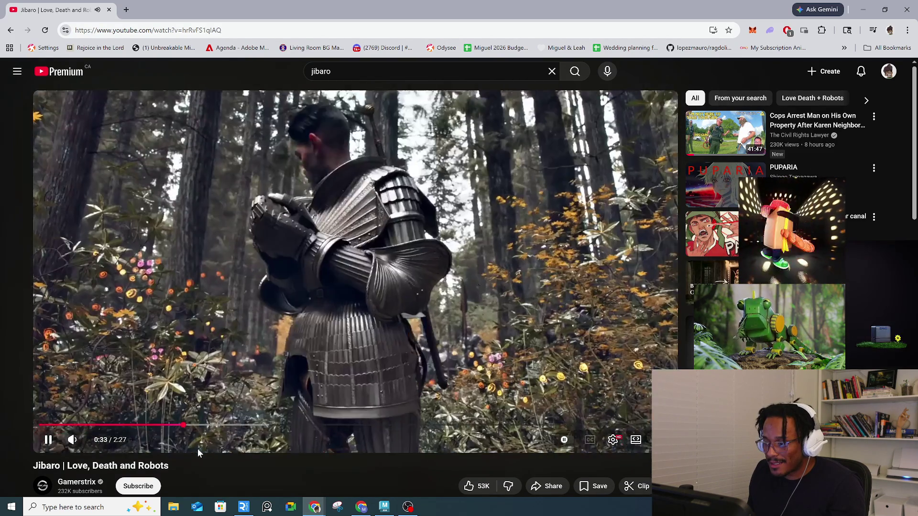
key(space)
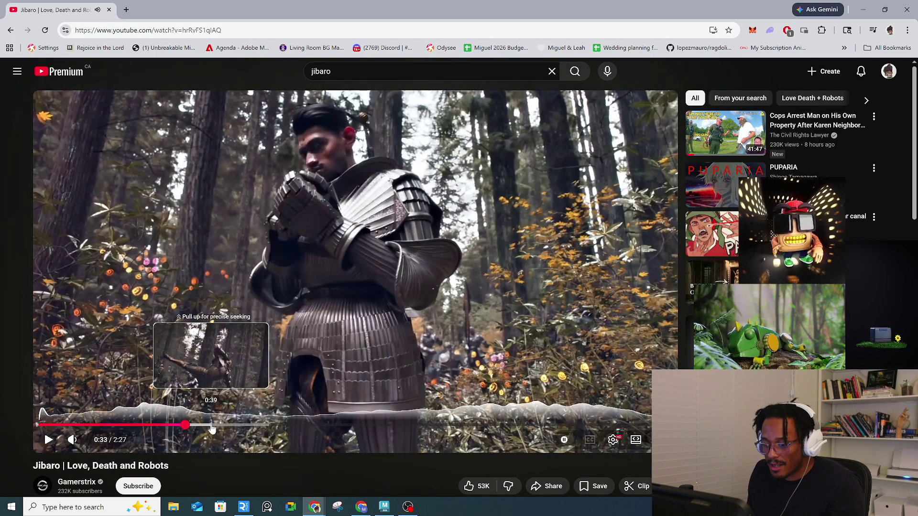
key(space)
key(space)
key(space)
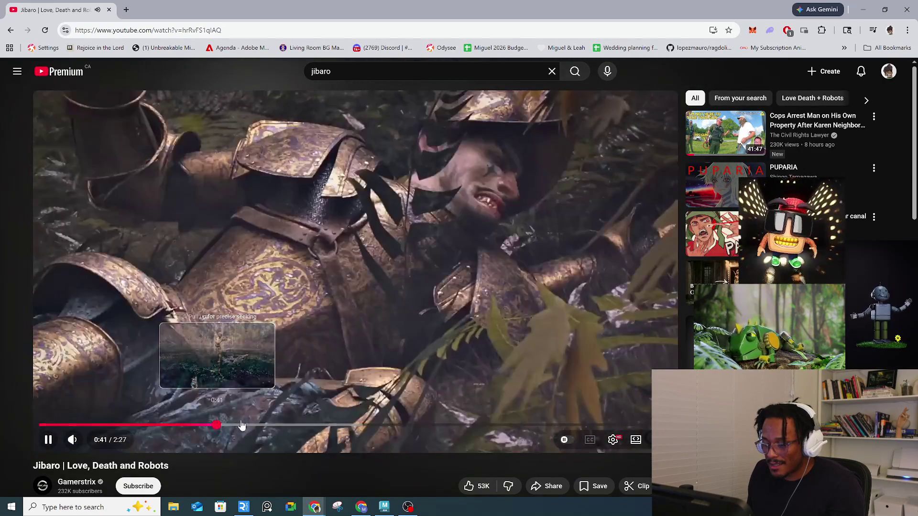
click(273, 418)
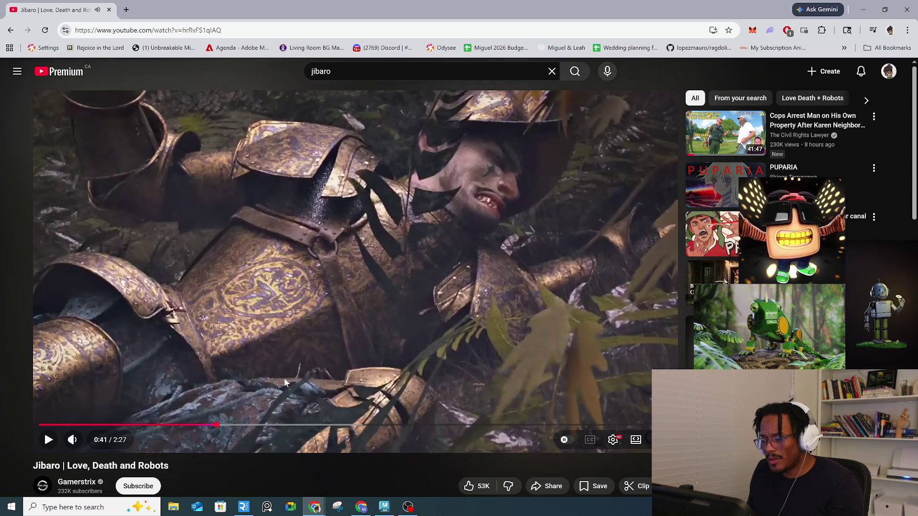
scroll(292, 395, down, 4)
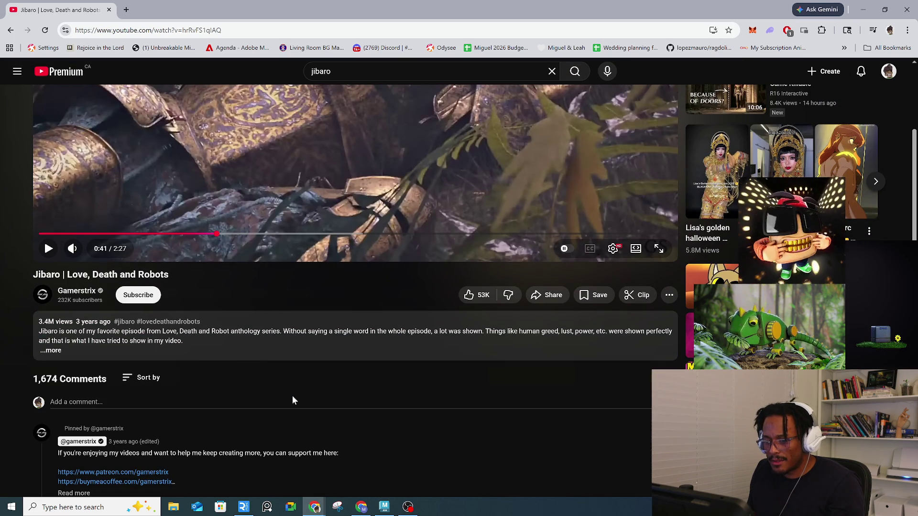
scroll(291, 401, up, 4)
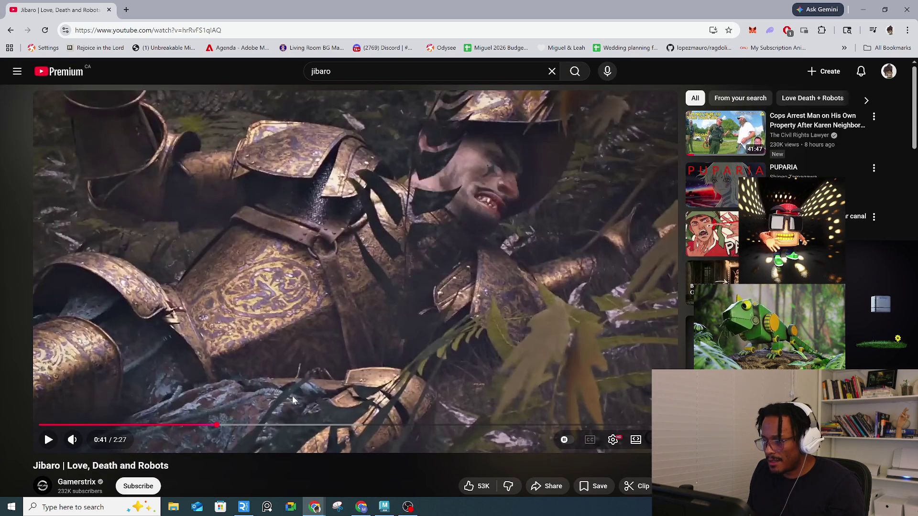
click(400, 308)
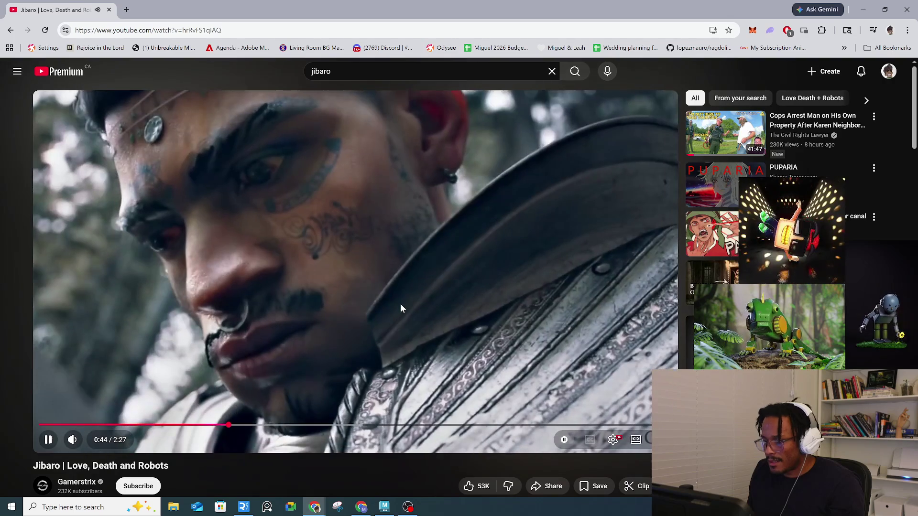
click(401, 304)
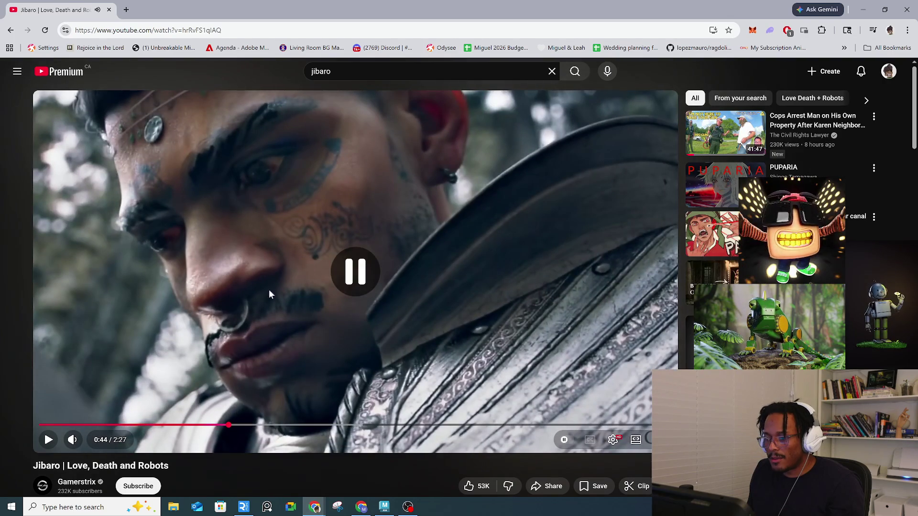
Step: Expand and read the Jibaro video description, then close Chrome to return to Maya
scroll(244, 296, down, 2)
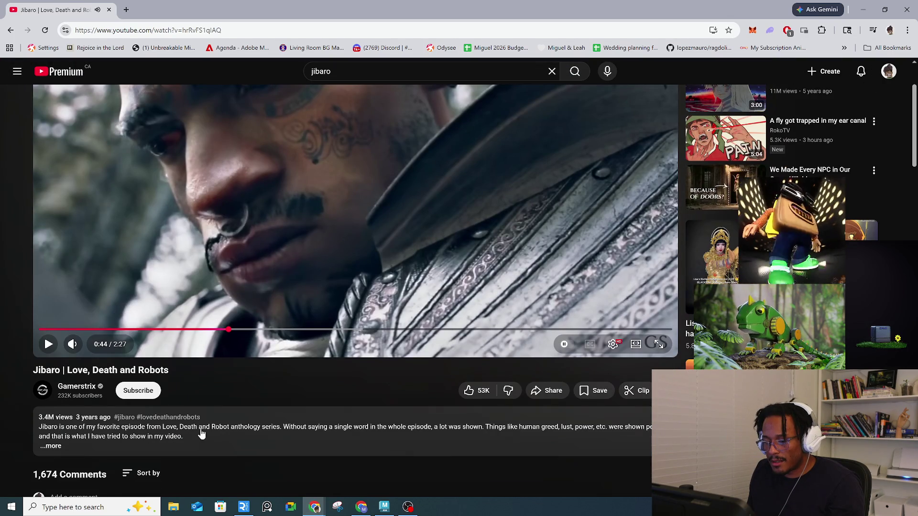
click(54, 447)
scroll(54, 452, down, 2)
scroll(190, 444, down, 9)
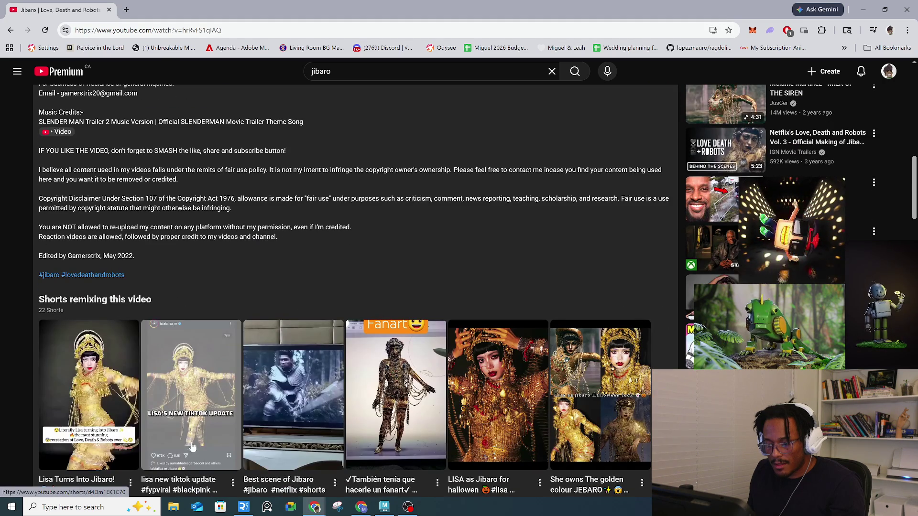
scroll(191, 448, up, 6)
scroll(434, 457, up, 5)
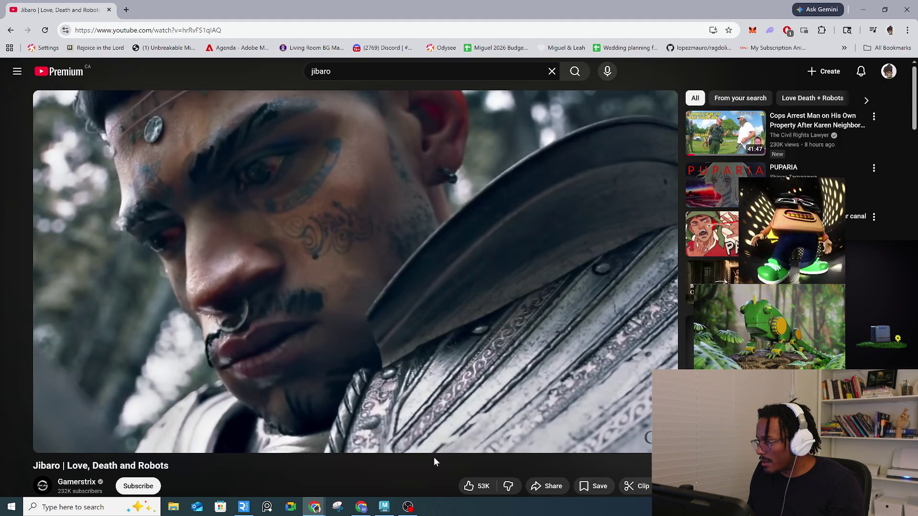
scroll(406, 450, down, 4)
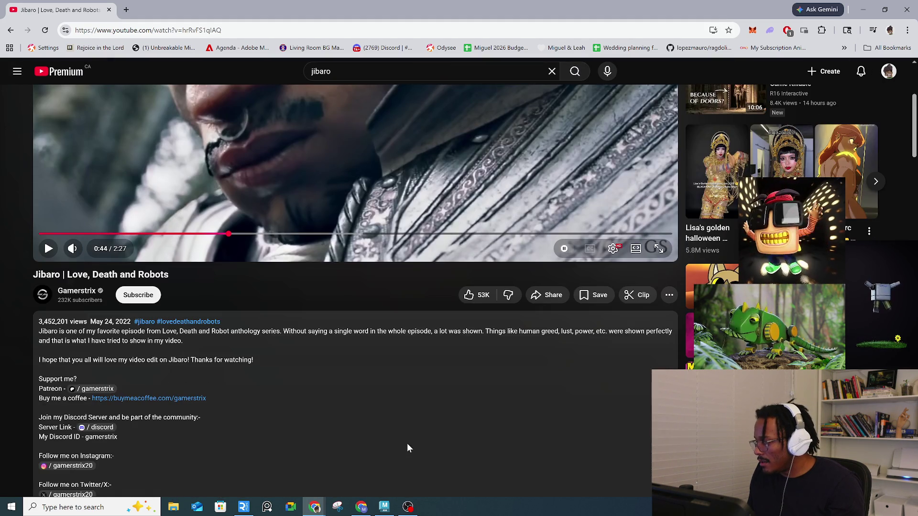
scroll(406, 443, up, 4)
scroll(294, 434, down, 3)
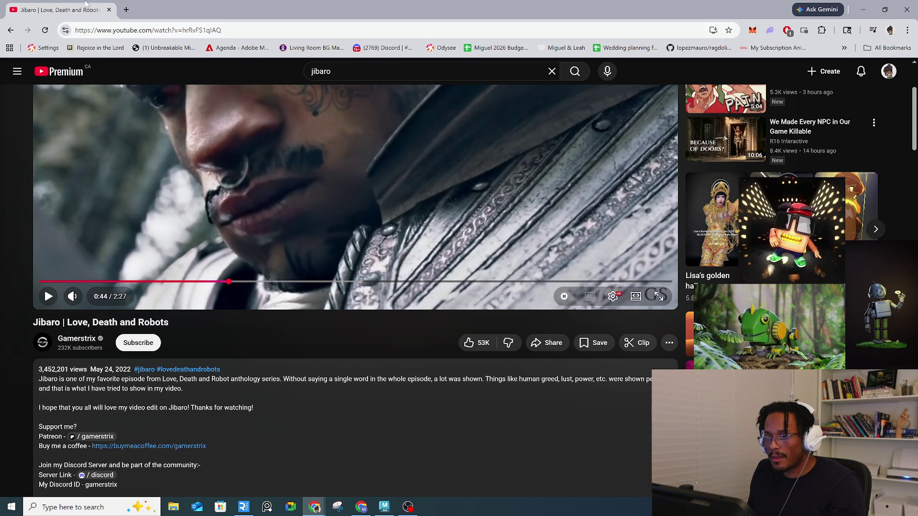
click(109, 10)
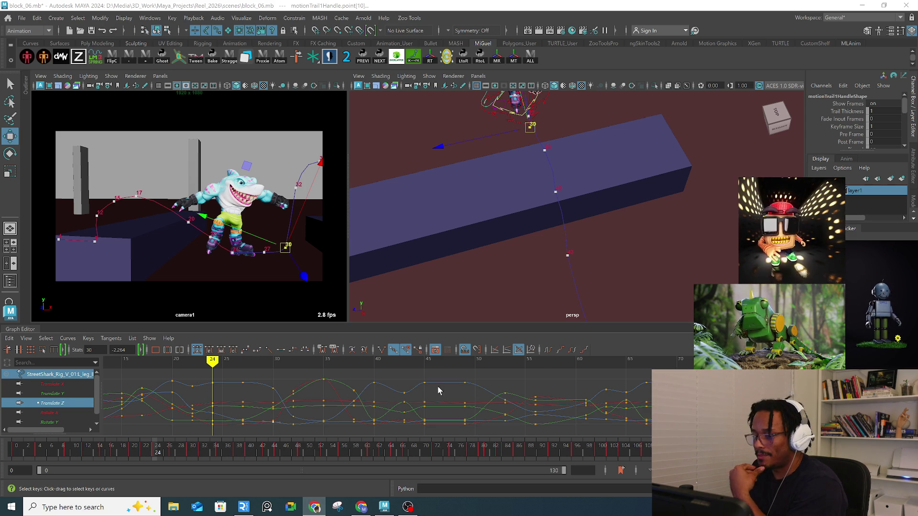
Step: Frame and orbit around the frame-24 Translate Z trail point, then deselect the motion-trail handle
click(212, 385)
drag(213, 384, 213, 387)
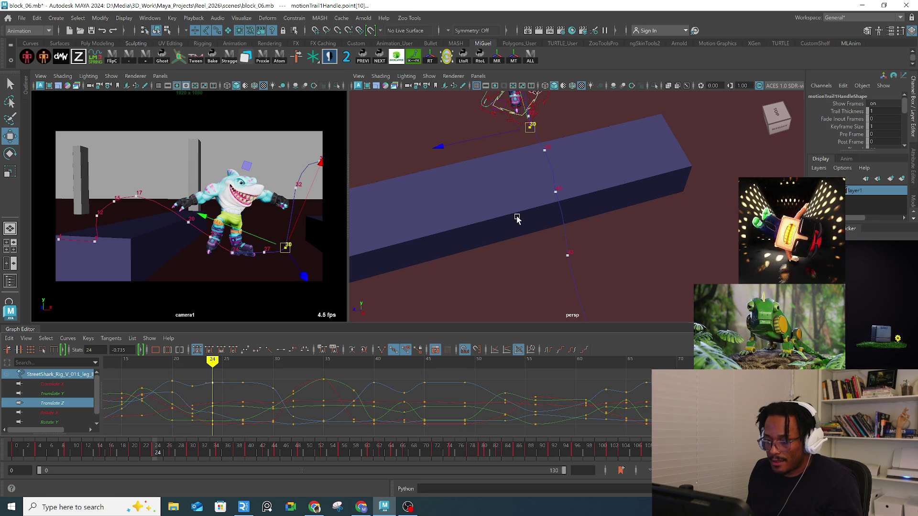
key(f)
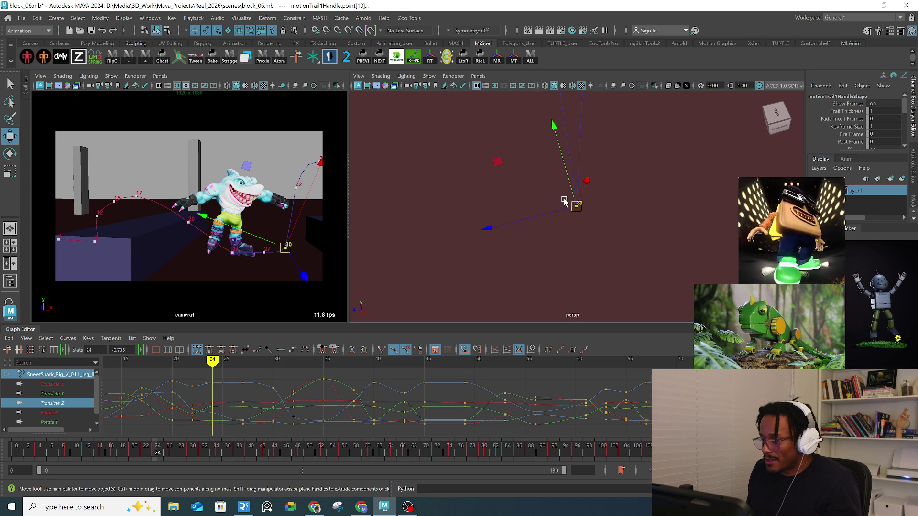
mouse_move(646, 219)
alt+mouse_down()
mouse_move(652, 196)
mouse_move(567, 199)
mouse_move(627, 225)
mouse_move(598, 239)
mouse_move(549, 233)
alt+mouse_up()
key(q)
click(484, 189)
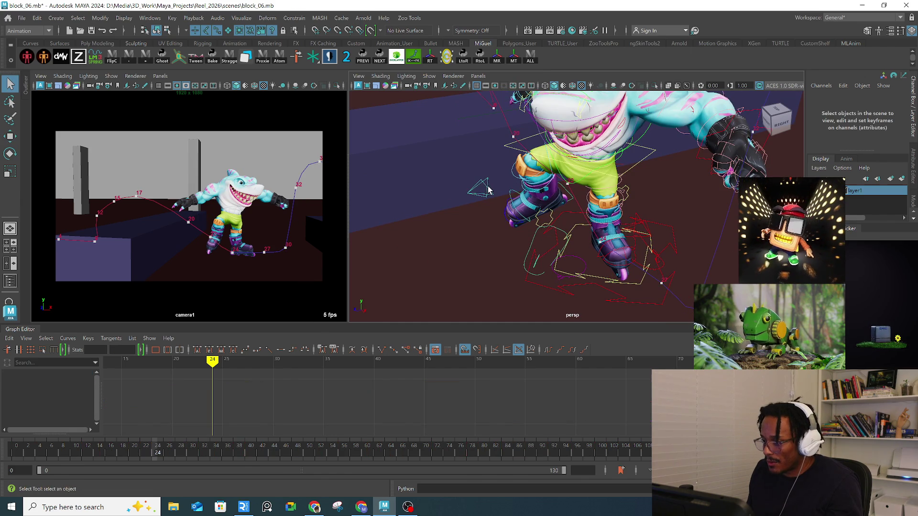
Step: Move the right knee IK control to re-bend the leg, checking frames 20–24
click(488, 190)
key(w)
alt+drag(488, 190, 524, 205)
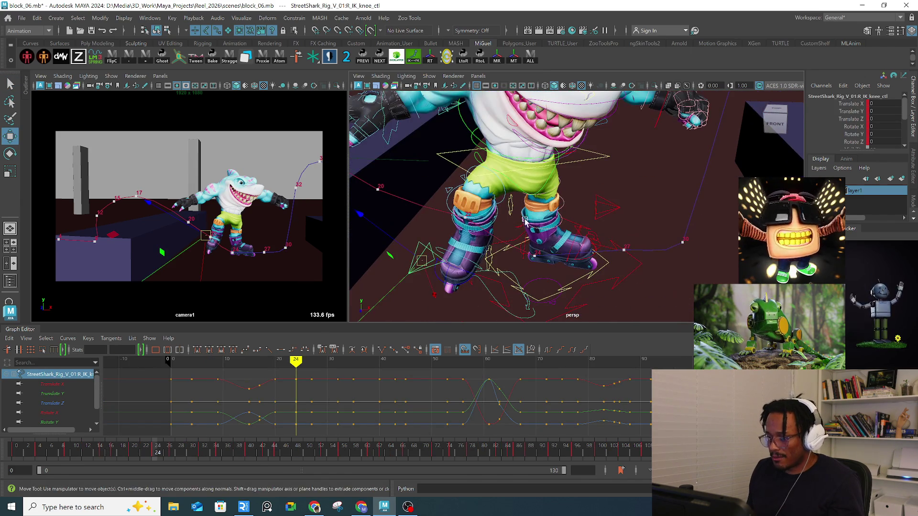
drag(423, 261, 451, 266)
mouse_move(161, 445)
mouse_down()
mouse_move(112, 456)
mouse_move(144, 454)
mouse_up()
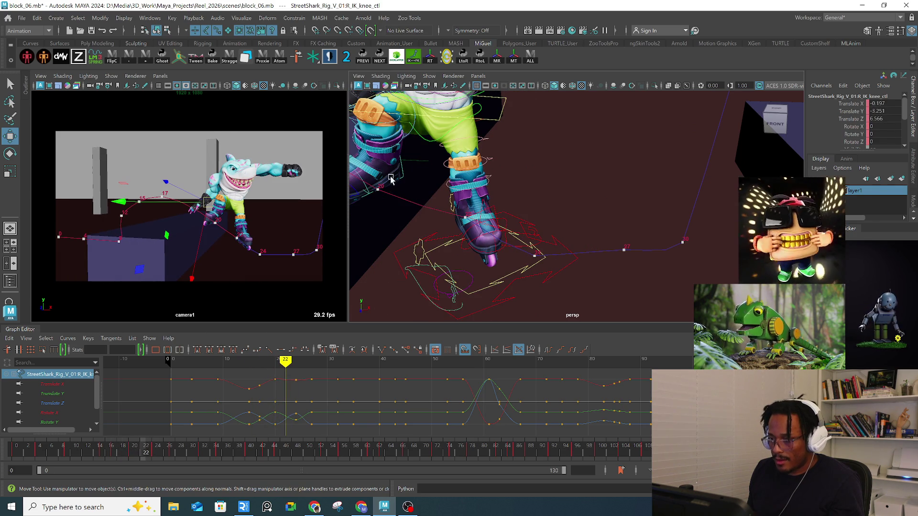
Step: Rotate the right skate pivot control to a new angle and scrub to review the in-betweens
alt+right_drag(388, 185, 481, 186)
key(q)
alt+drag(490, 197, 462, 206)
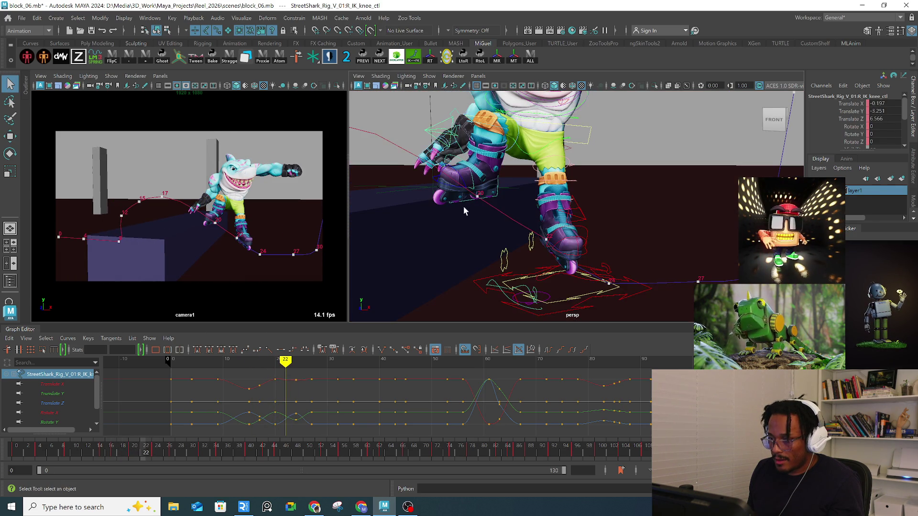
click(471, 202)
key(e)
mouse_move(251, 167)
mouse_down()
mouse_move(246, 159)
mouse_move(248, 218)
mouse_move(236, 232)
mouse_move(219, 220)
mouse_up()
key(w)
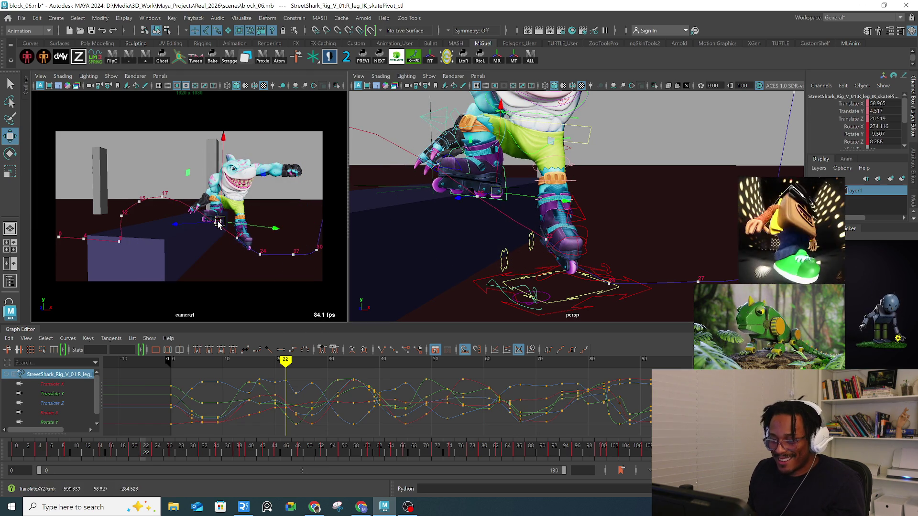
mouse_move(158, 452)
mouse_down()
mouse_move(133, 452)
mouse_move(143, 456)
mouse_up()
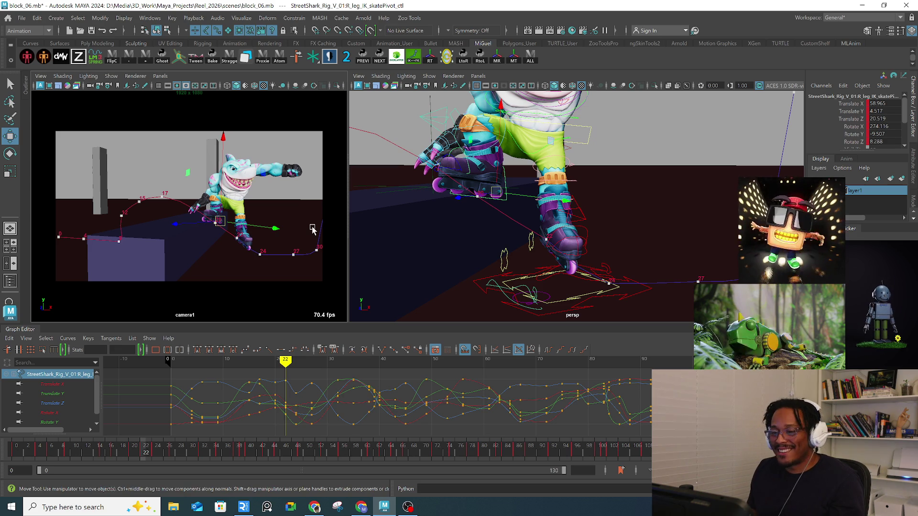
drag(133, 453, 134, 454)
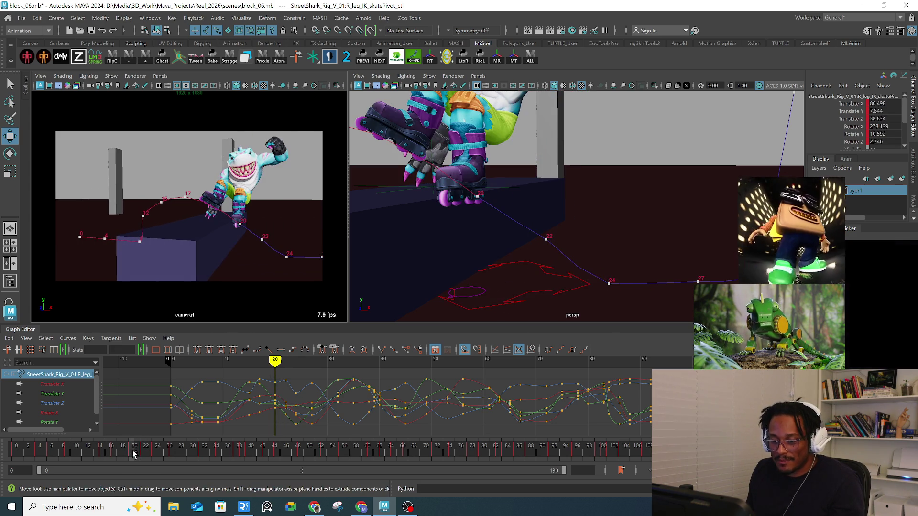
Step: Compare frames 20 and 22, then select R_IK_wrist_ctl from a front three-quarter view
alt+drag(497, 206, 444, 213)
click(142, 449)
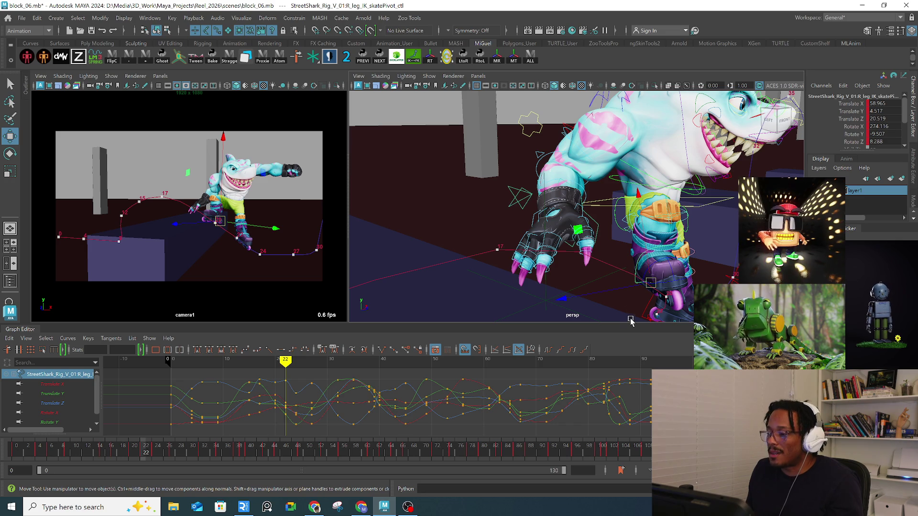
alt+drag(568, 209, 537, 251)
click(527, 251)
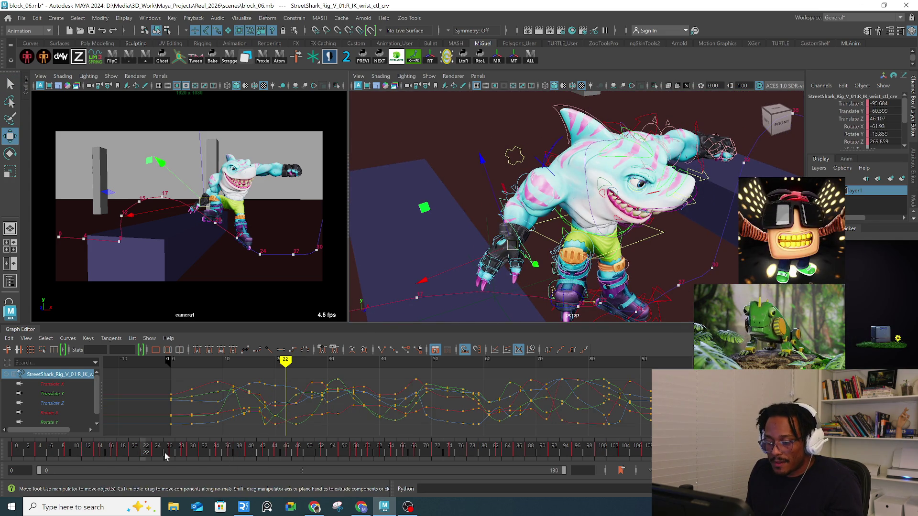
Step: Show the right wrist's Translate Y curve over frames -8 to 60, play back, and scrub back to frame 36
click(48, 394)
alt+middle_drag(263, 423, 271, 402)
alt+right_drag(444, 410, 425, 406)
mouse_move(424, 406)
alt+middle_down()
mouse_move(301, 406)
mouse_move(307, 426)
alt+middle_up()
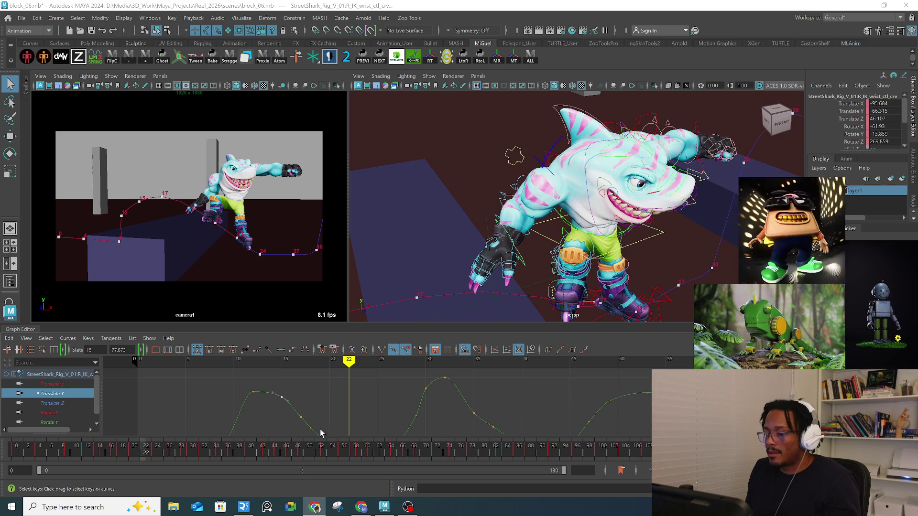
click(327, 407)
mouse_move(327, 407)
alt+right_down()
mouse_move(380, 410)
mouse_move(428, 395)
mouse_move(445, 419)
alt+right_up()
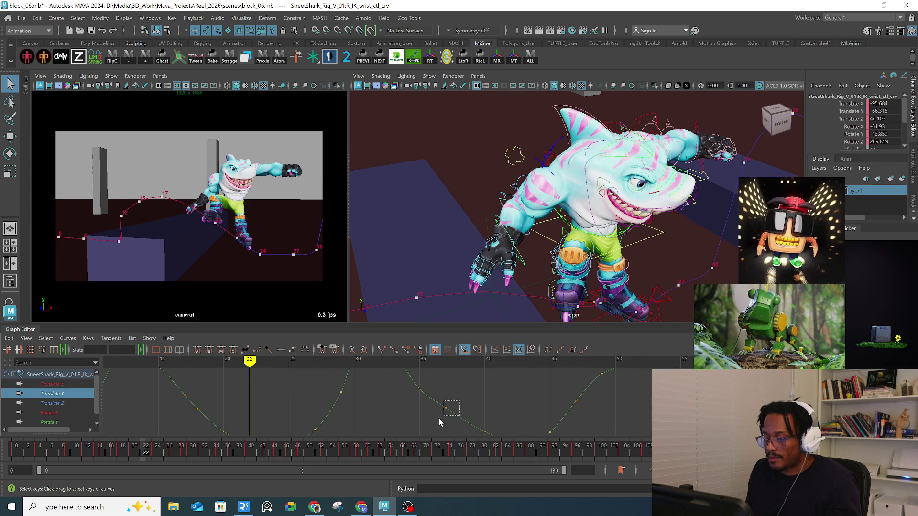
alt+right_drag(483, 386, 466, 399)
mouse_move(361, 387)
alt+right_down()
mouse_move(371, 393)
mouse_move(277, 386)
alt+right_up()
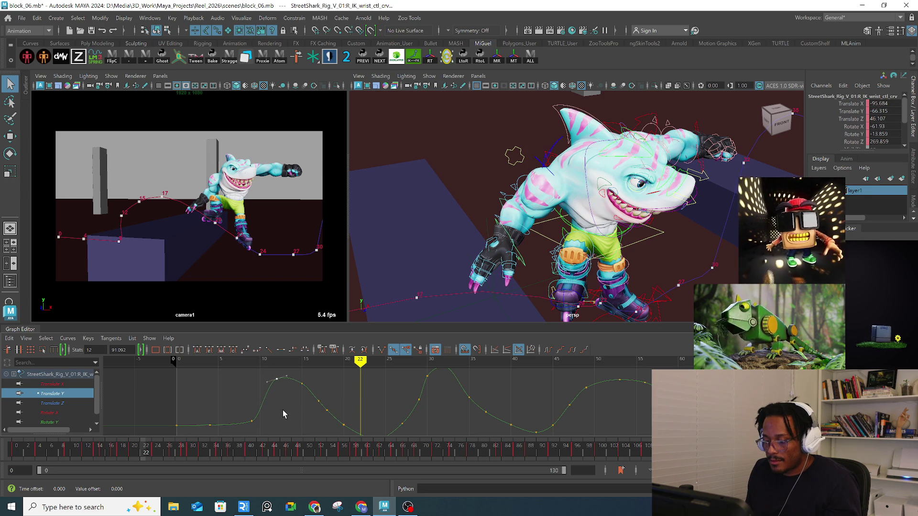
key(alt+v)
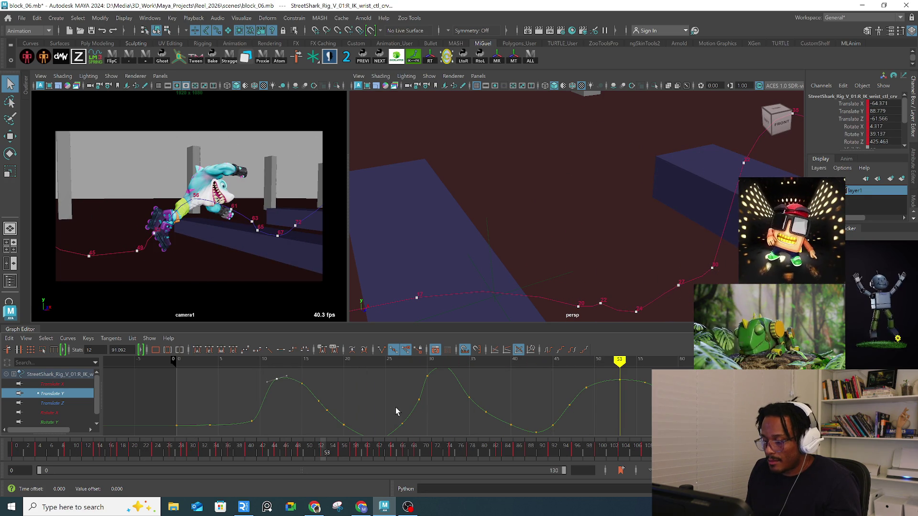
mouse_move(361, 364)
mouse_down()
mouse_move(328, 363)
mouse_move(527, 360)
mouse_move(359, 361)
mouse_move(478, 361)
mouse_up()
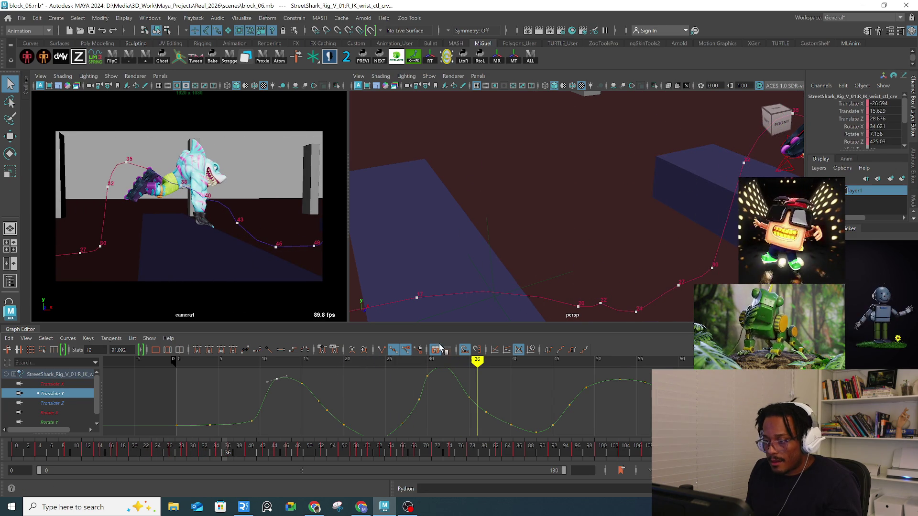
Step: Select the left wrist control and move it down at frames 35–37
mouse_move(717, 211)
alt+mouse_down()
mouse_move(525, 185)
mouse_move(612, 210)
mouse_move(633, 213)
mouse_move(633, 199)
mouse_move(628, 218)
alt+mouse_up()
click(612, 210)
key(w)
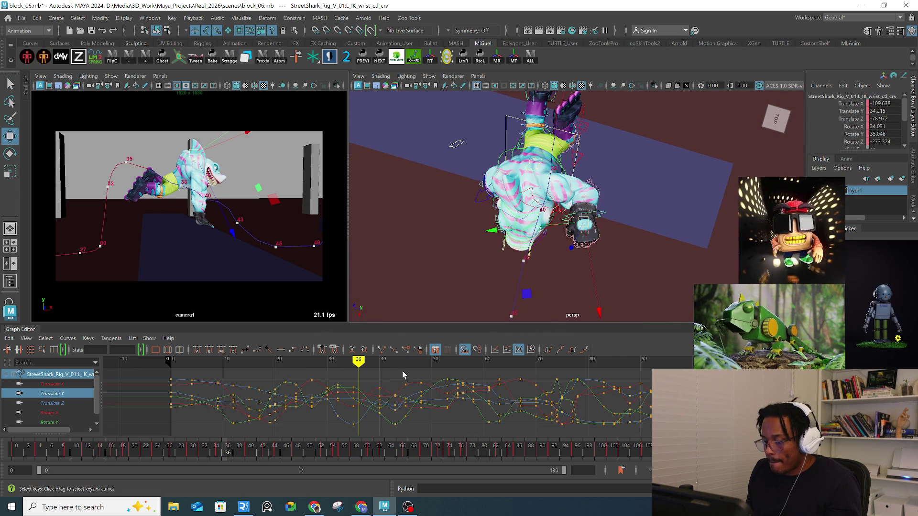
click(220, 447)
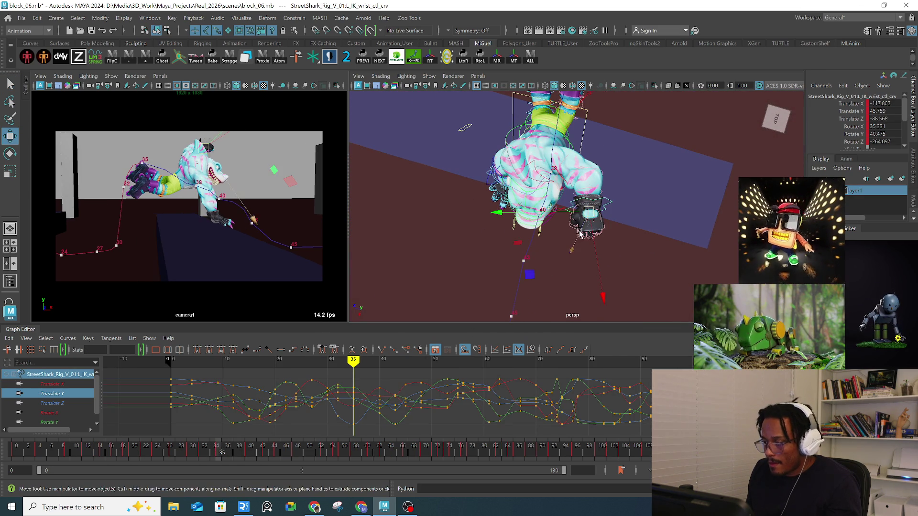
drag(591, 213, 589, 218)
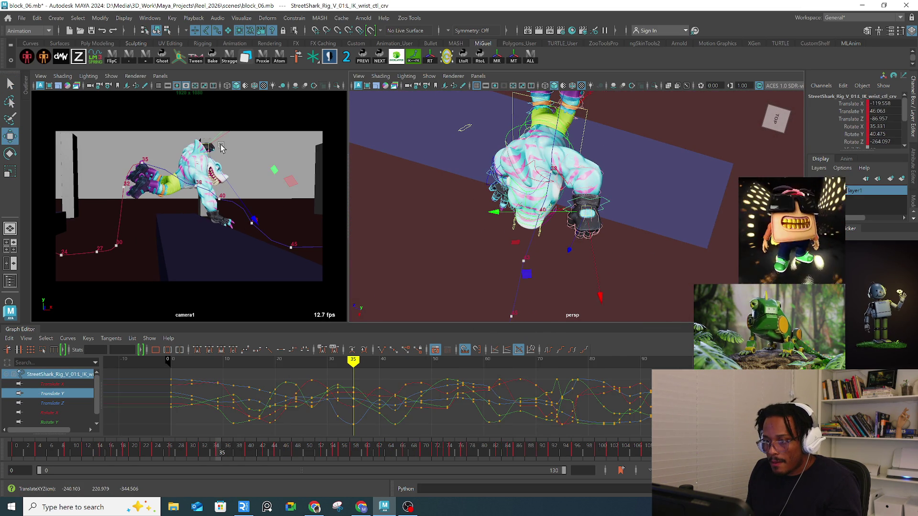
middle_drag(207, 147, 212, 143)
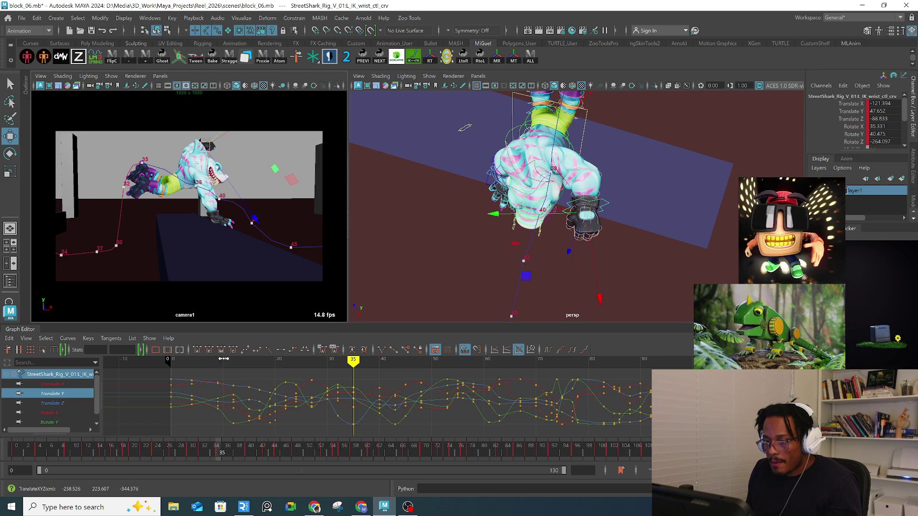
click(227, 450)
key(alt+period)
mouse_move(483, 225)
alt+mouse_down()
mouse_move(520, 204)
mouse_move(570, 139)
alt+mouse_up()
middle_drag(564, 117, 562, 162)
Step: In wireframe, reselect the left wrist and review its pose across frames 32–39
key(e)
mouse_move(569, 158)
alt+mouse_down()
mouse_move(476, 135)
mouse_move(499, 134)
mouse_move(490, 144)
mouse_move(553, 203)
mouse_move(478, 239)
mouse_move(453, 239)
mouse_move(510, 179)
alt+mouse_up()
click(458, 233)
key(w)
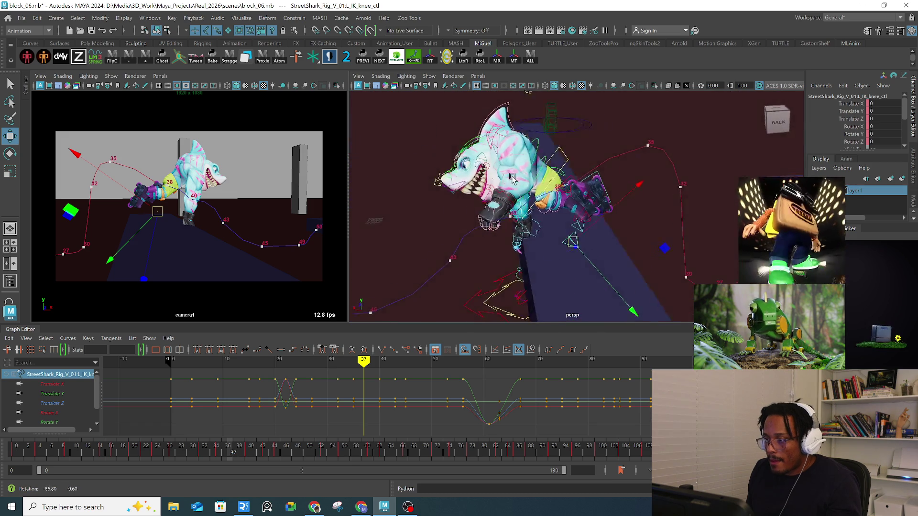
key(4)
mouse_move(549, 93)
alt+mouse_down()
mouse_move(612, 161)
mouse_move(614, 188)
mouse_move(640, 153)
mouse_move(624, 164)
alt+mouse_up()
click(603, 178)
click(632, 162)
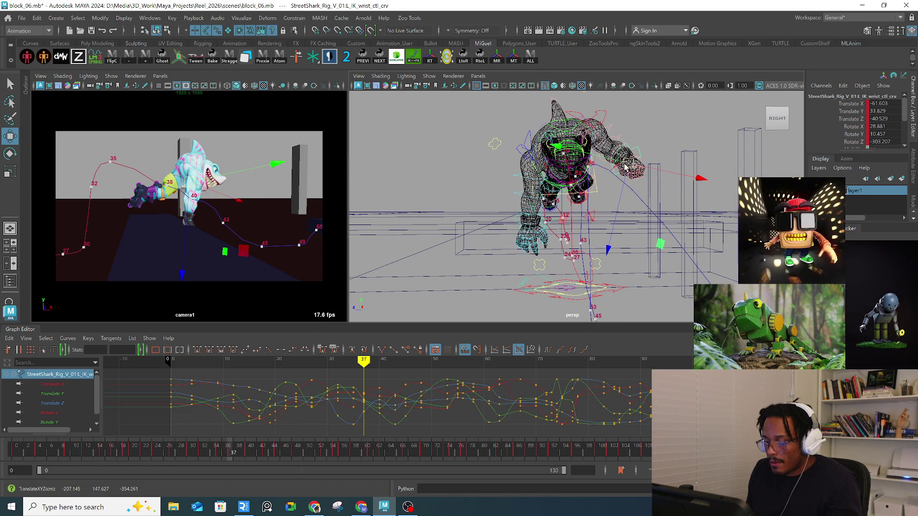
mouse_move(234, 454)
mouse_down()
mouse_move(245, 451)
mouse_move(211, 451)
mouse_move(227, 451)
mouse_up()
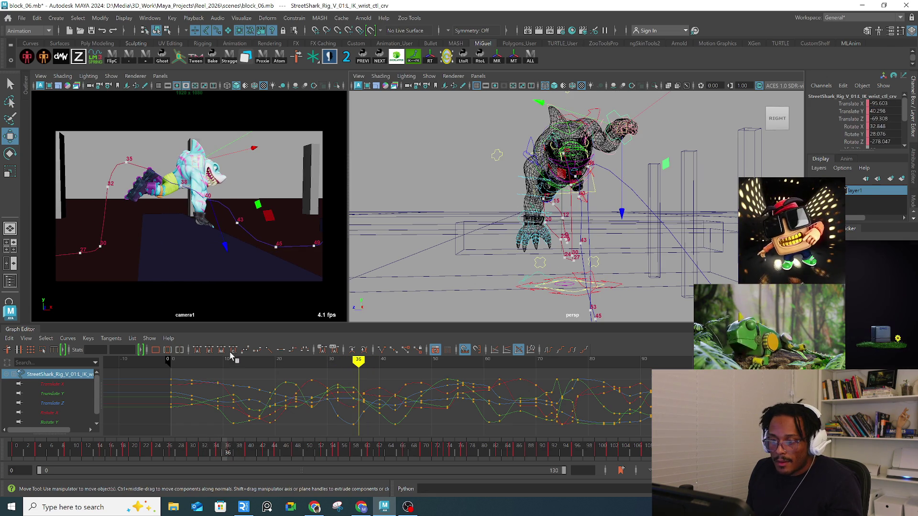
mouse_move(211, 452)
mouse_down()
mouse_move(205, 447)
mouse_move(277, 452)
mouse_move(193, 446)
mouse_move(221, 446)
mouse_up()
Step: Lower and refine the left hand toward the rail, then select the chest in shaded view
mouse_move(616, 160)
mouse_down()
mouse_move(613, 198)
mouse_move(628, 219)
mouse_up()
mouse_move(552, 205)
mouse_down()
mouse_move(526, 208)
mouse_move(621, 249)
mouse_move(631, 191)
mouse_move(598, 163)
mouse_move(558, 165)
mouse_move(570, 183)
mouse_up()
key(e)
click(563, 164)
key(5)
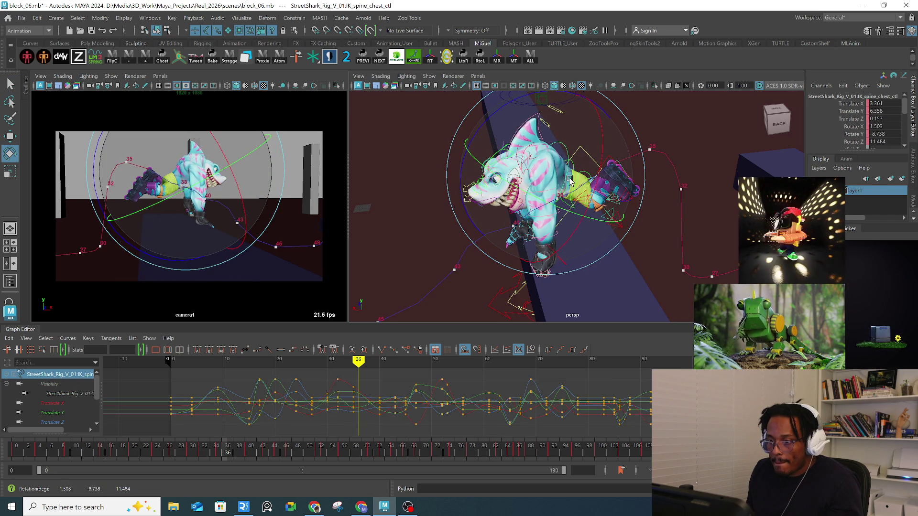
Step: Rotate the left clavicle down and rotate the left wrist control
key(q)
click(581, 160)
key(e)
mouse_move(583, 191)
mouse_down()
mouse_move(584, 216)
mouse_move(617, 184)
mouse_up()
click(606, 230)
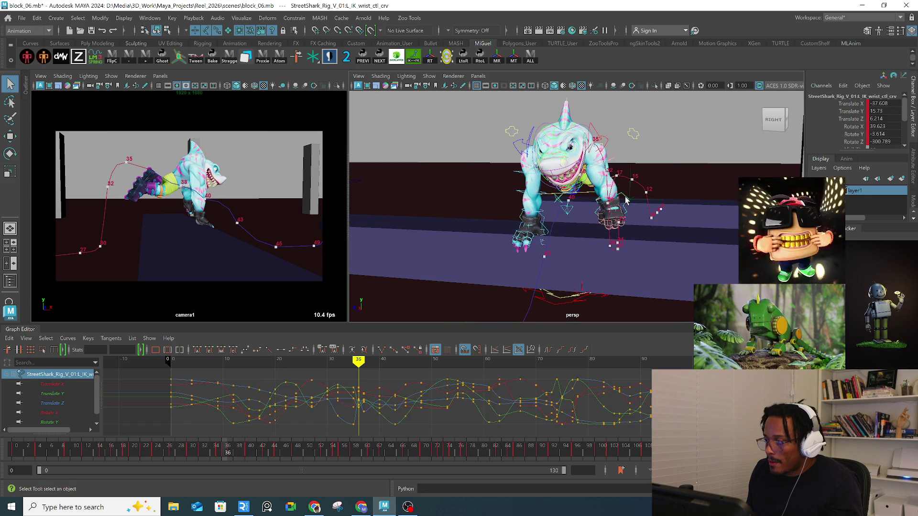
key(w)
key(e)
drag(602, 235, 616, 223)
mouse_move(617, 222)
alt+mouse_down()
mouse_move(629, 213)
mouse_move(574, 239)
alt+mouse_up()
key(w)
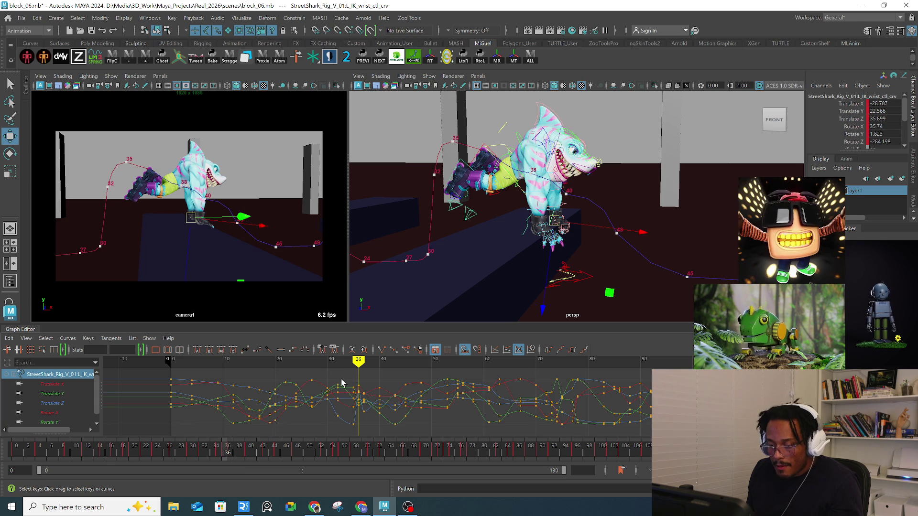
Step: Delete the left wrist's frame-35 key and raise the wrist into a new position
click(220, 453)
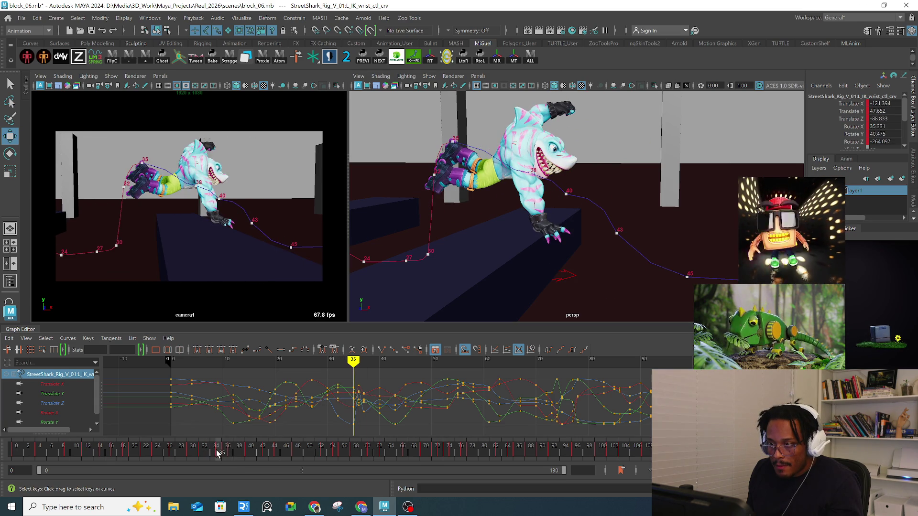
right_click(217, 452)
click(253, 299)
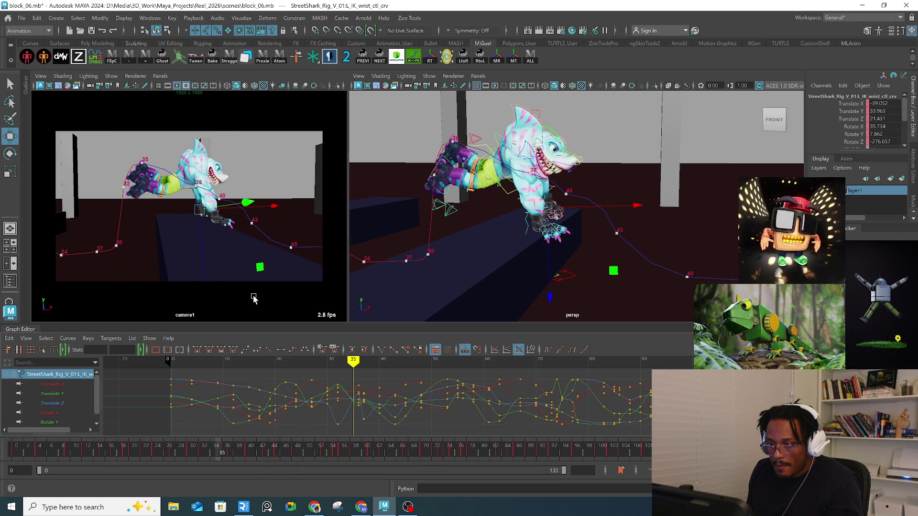
drag(203, 213, 200, 199)
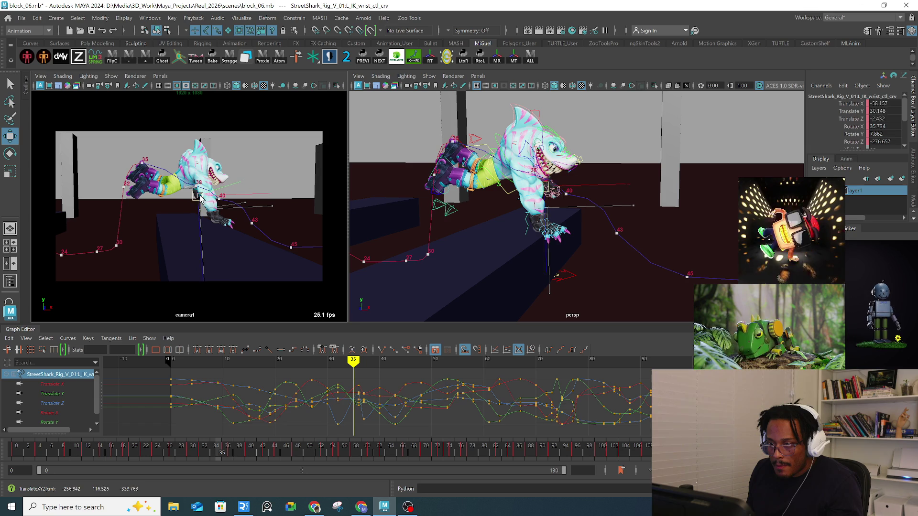
key(e)
mouse_move(535, 205)
alt+mouse_down()
mouse_move(602, 210)
mouse_move(590, 209)
alt+mouse_up()
Step: Delete the frame-35 keys on the chest and left clavicle controls
key(q)
click(590, 209)
alt+drag(599, 166, 578, 164)
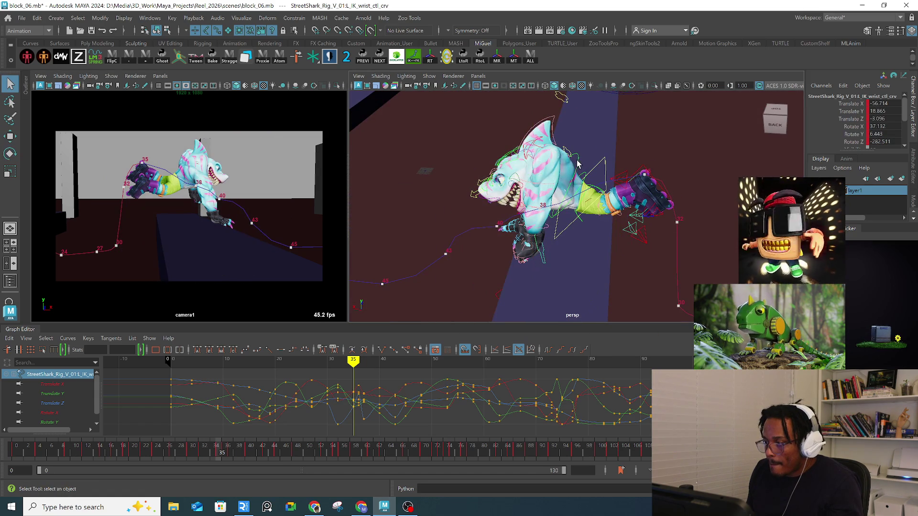
right_click(217, 452)
click(234, 296)
alt+drag(569, 186, 589, 133)
click(579, 121)
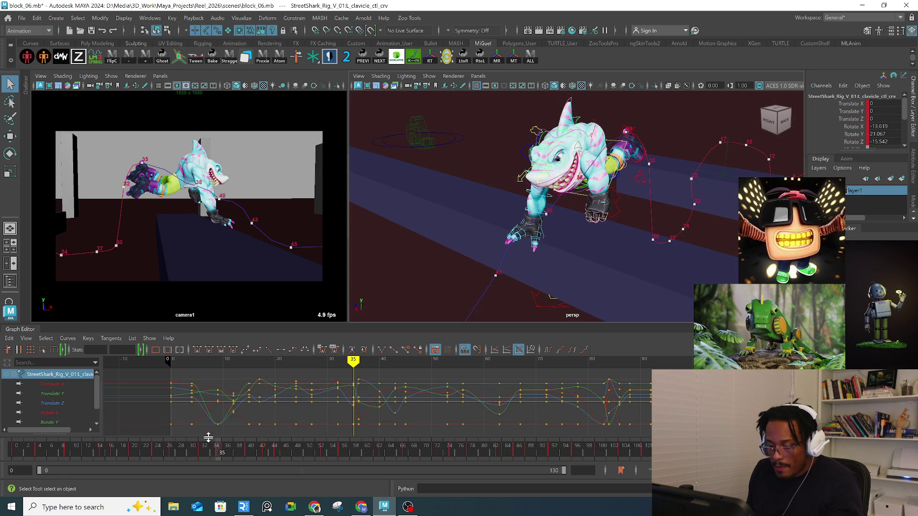
right_click(218, 452)
click(243, 299)
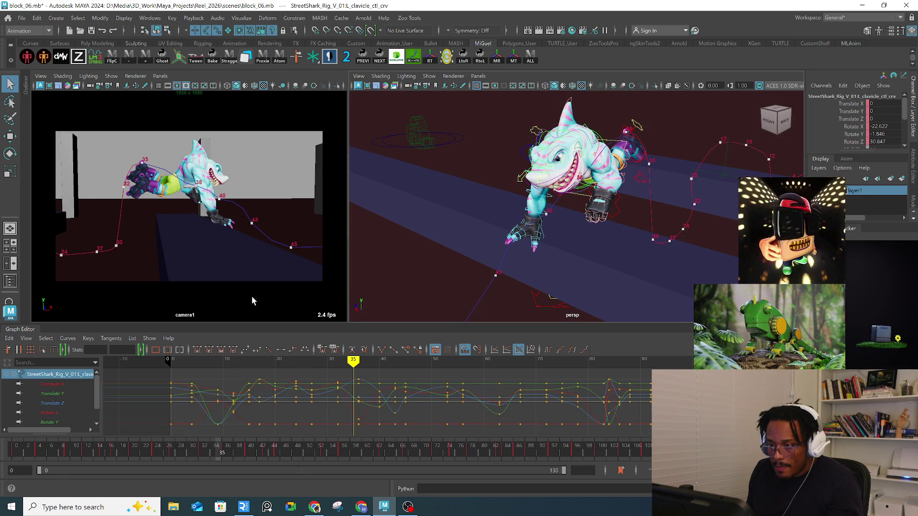
Step: Review frames 34–36, then reselect the left wrist and its motion-trail point 40
drag(235, 453, 219, 455)
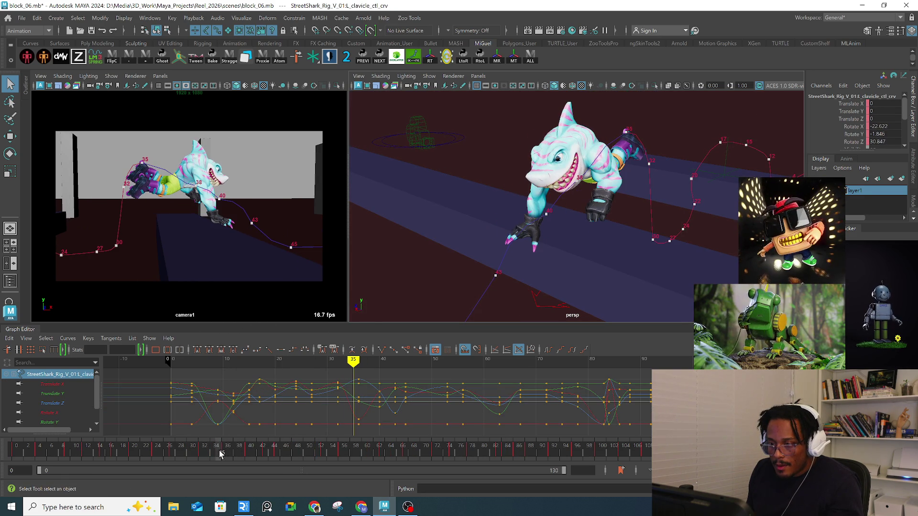
click(617, 205)
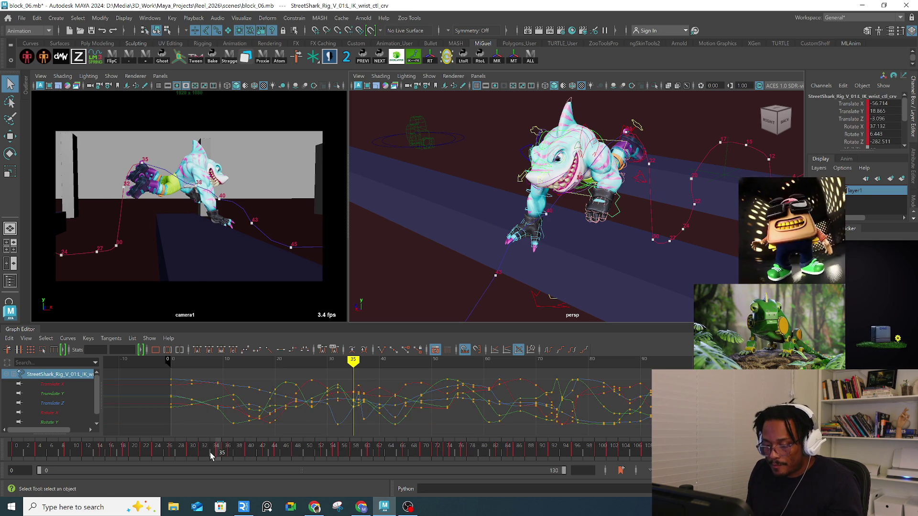
alt+drag(565, 196, 613, 201)
key(w)
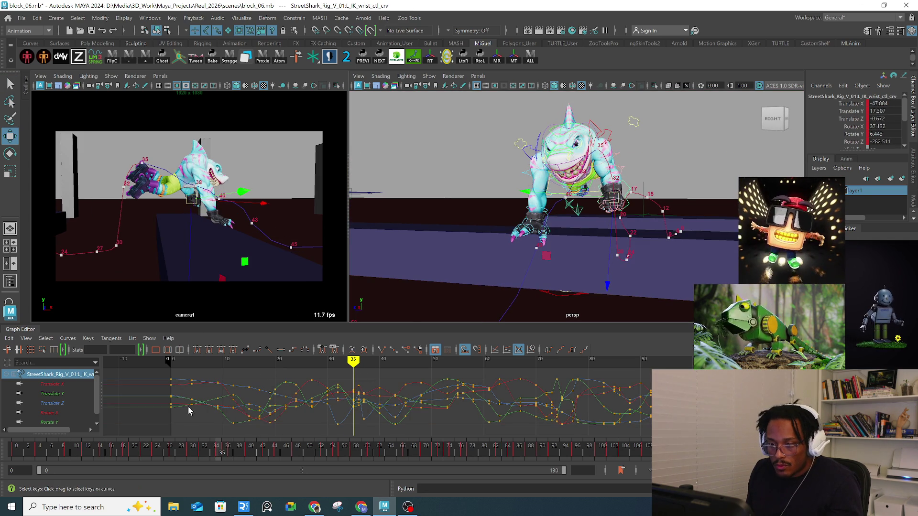
scroll(665, 211, up, 6)
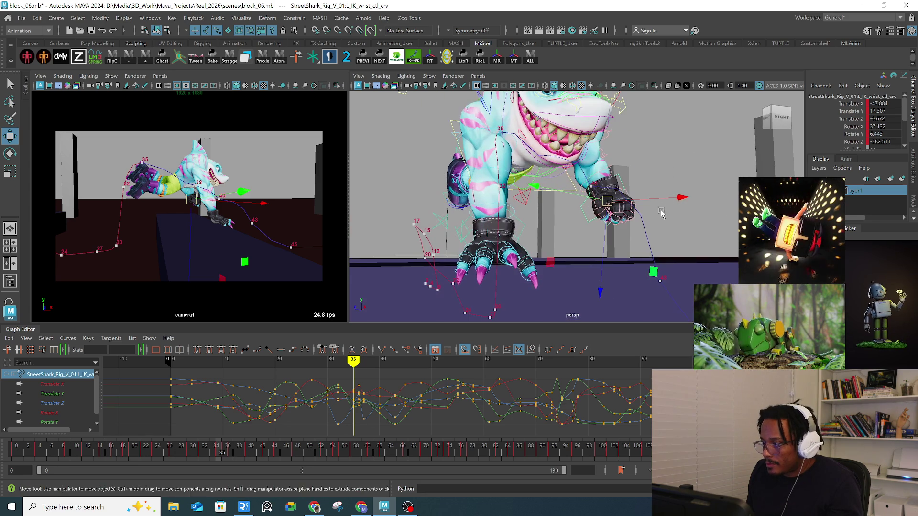
key(q)
click(592, 184)
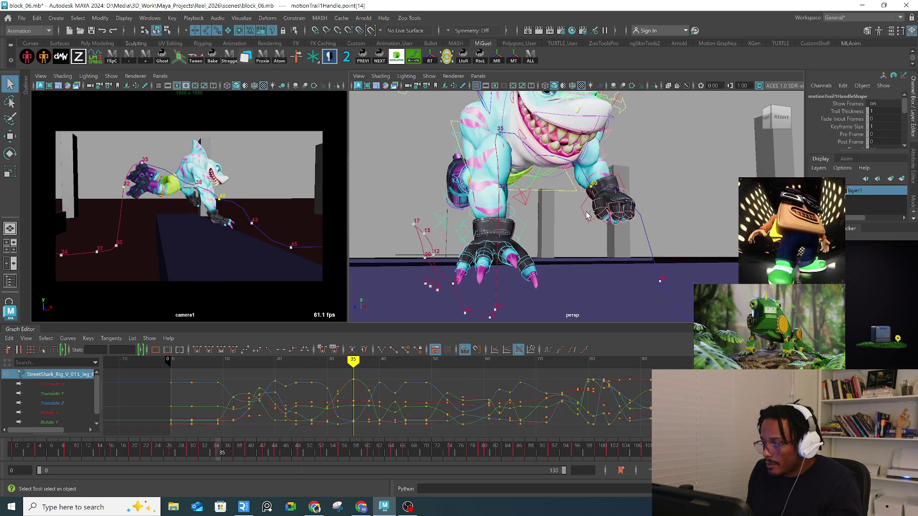
Step: Delete motionTrail1Handle from the Outliner, then reselect a left-hand control
drag(677, 234, 432, 152)
click(26, 85)
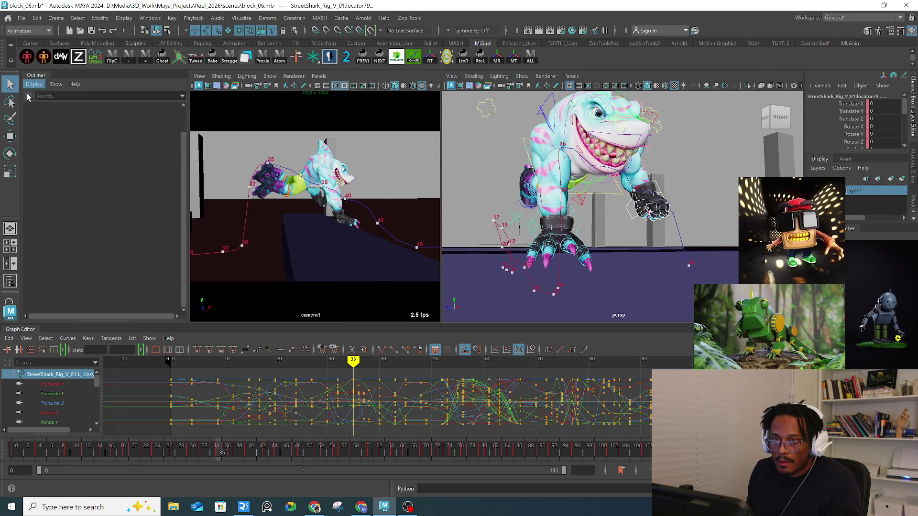
click(67, 223)
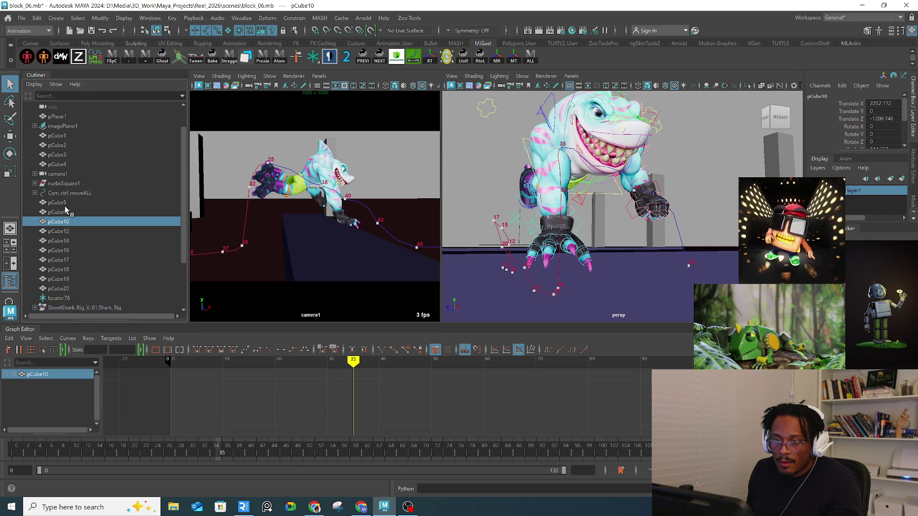
scroll(64, 239, down, 2)
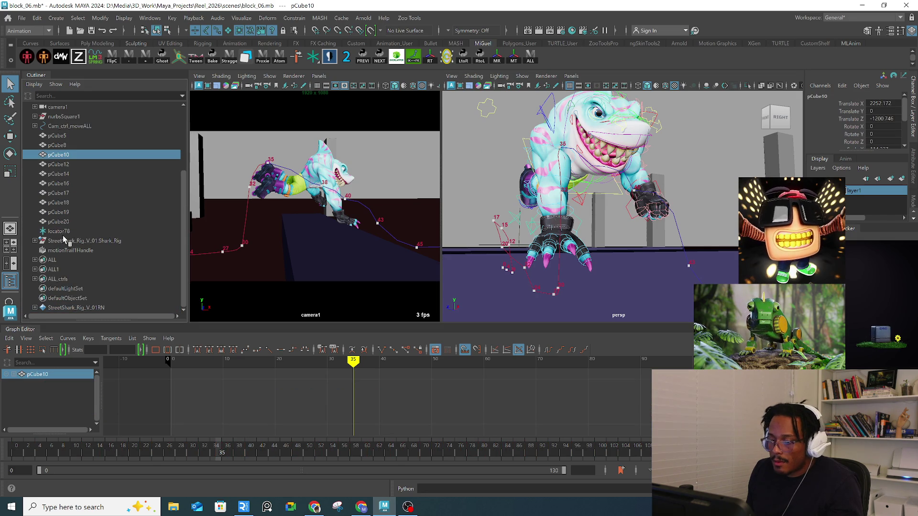
click(59, 248)
key(Delete)
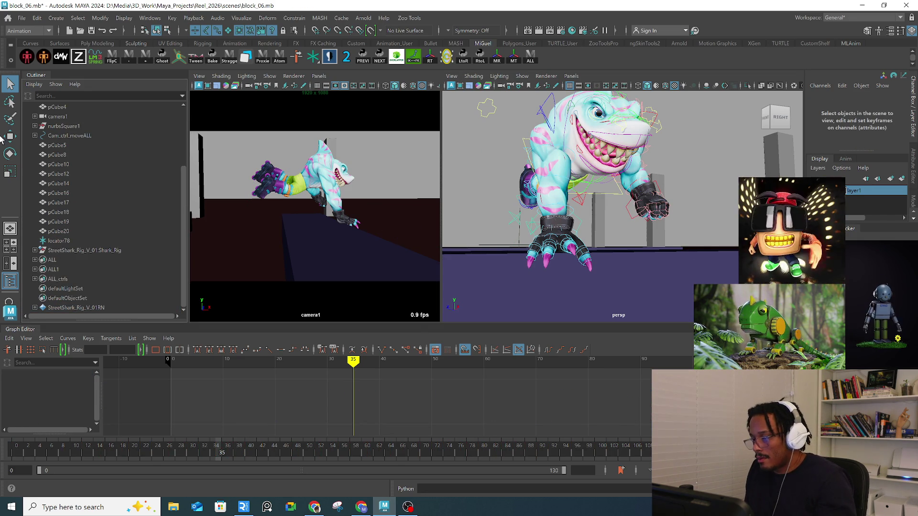
click(41, 81)
mouse_move(605, 209)
alt+mouse_down()
mouse_move(631, 181)
mouse_move(614, 176)
alt+mouse_up()
click(565, 220)
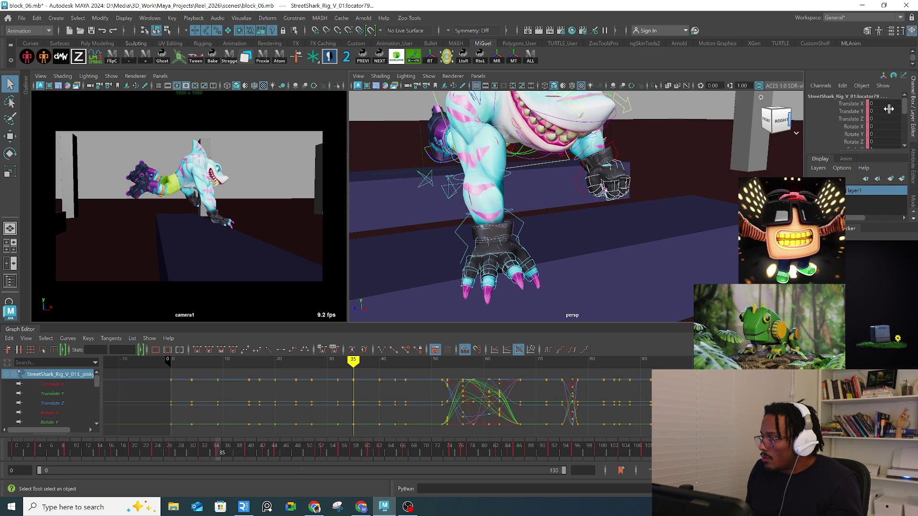
Step: Expand the channel box and key the zeroed wrist rotation on frame 35
scroll(875, 115, down, 3)
drag(851, 150, 850, 243)
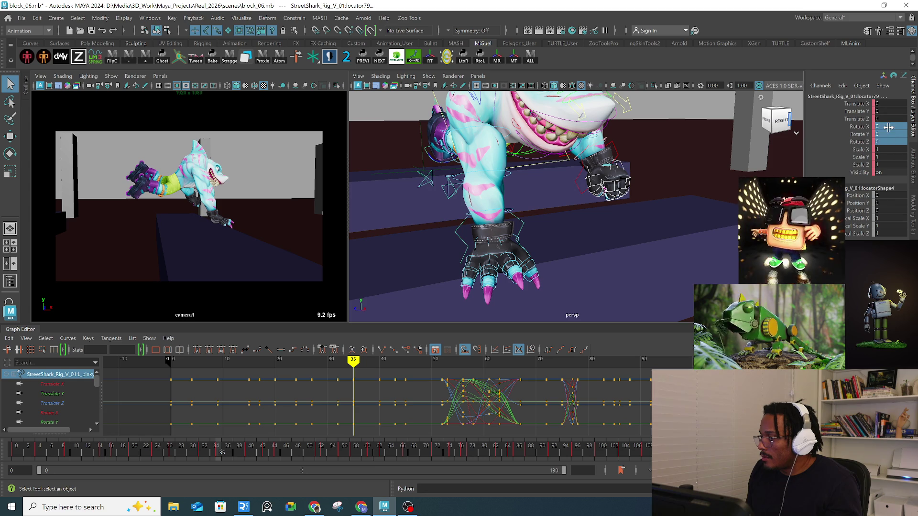
key(Return)
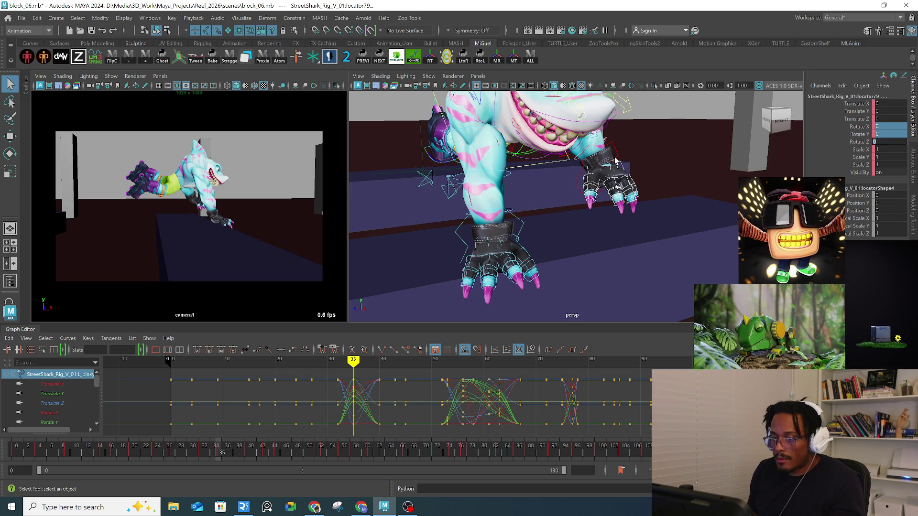
Step: Curl the shark's left index finger, then pick the pinky control
alt+drag(669, 171, 640, 174)
click(649, 215)
key(e)
mouse_move(650, 215)
alt+mouse_down()
mouse_move(677, 183)
mouse_move(716, 233)
alt+mouse_up()
click(688, 205)
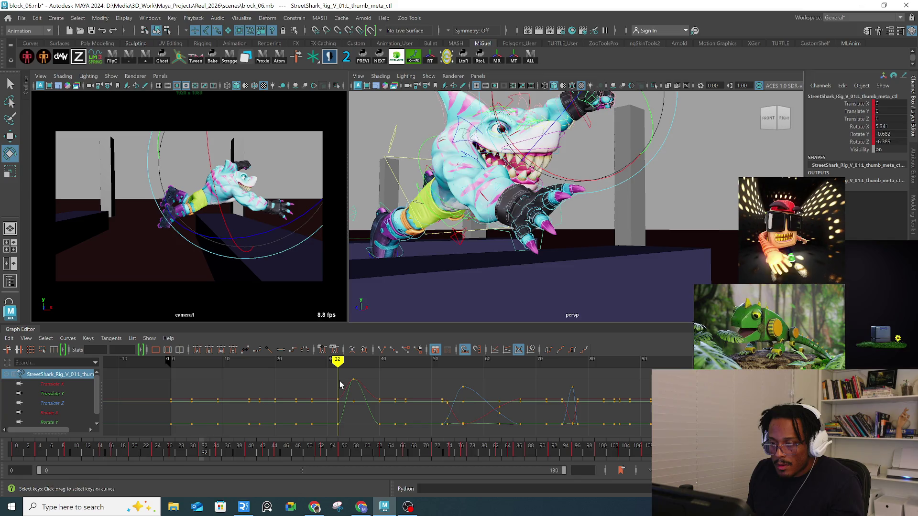
Step: Raise the left IK wrist up and to the left and rotate it
mouse_move(500, 198)
alt+mouse_down()
mouse_move(574, 211)
mouse_move(588, 187)
alt+mouse_up()
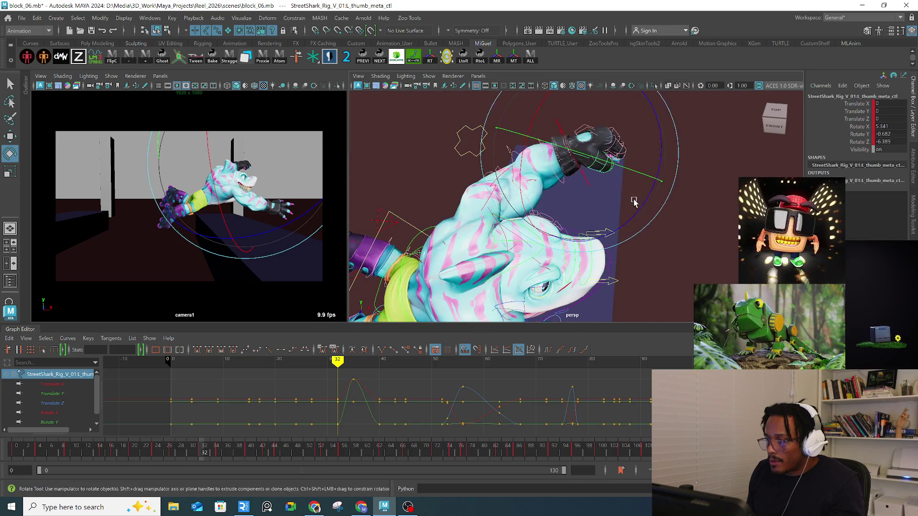
key(q)
click(586, 184)
key(w)
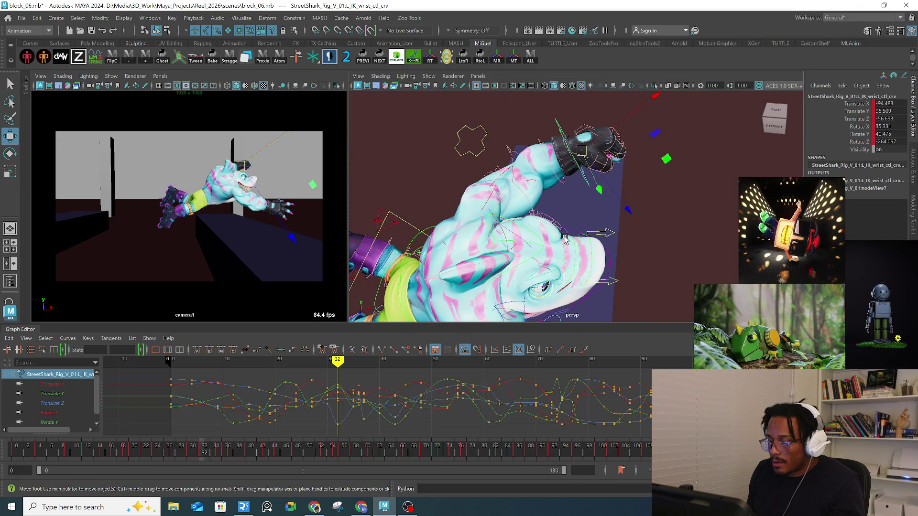
mouse_move(579, 153)
mouse_down()
mouse_move(512, 134)
mouse_move(494, 109)
mouse_up()
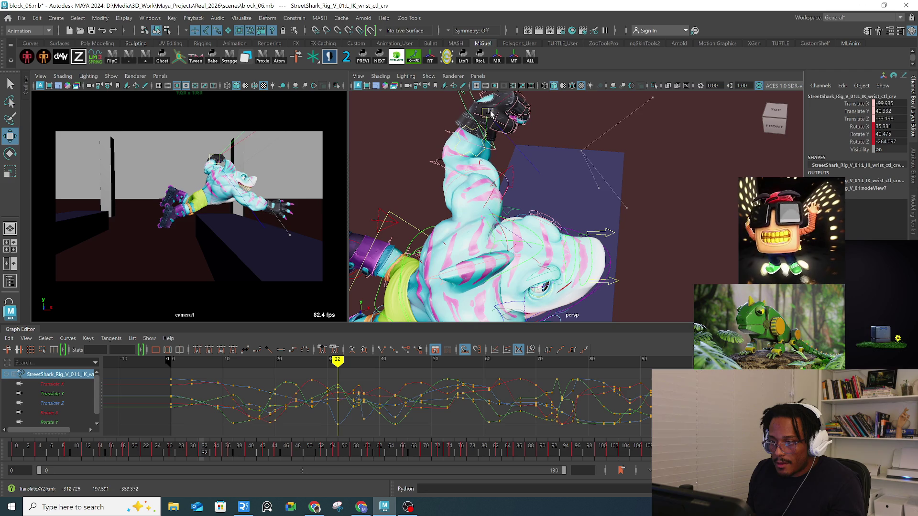
key(e)
drag(241, 239, 261, 231)
Step: Delete the stray left wrist key on frame 35 from the time slider
mouse_move(200, 452)
mouse_down()
mouse_move(188, 454)
mouse_move(220, 452)
mouse_up()
right_click(219, 452)
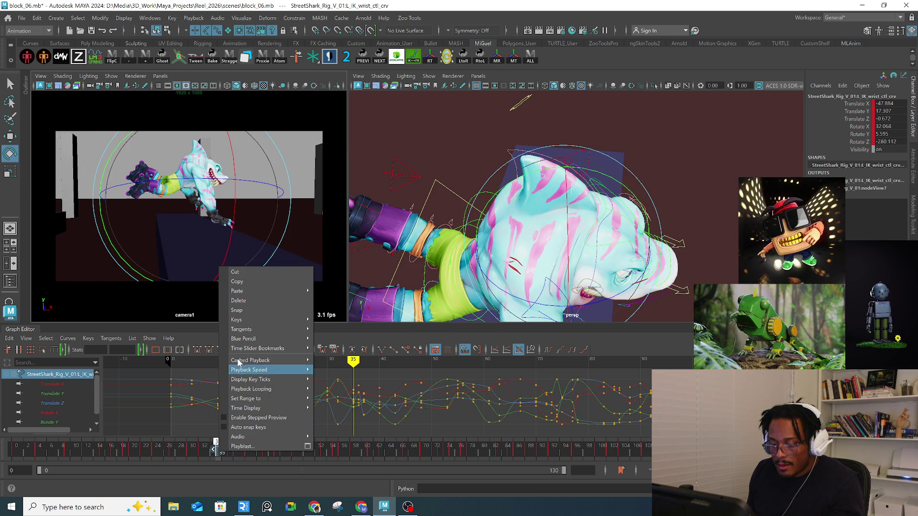
mouse_move(259, 292)
click(257, 300)
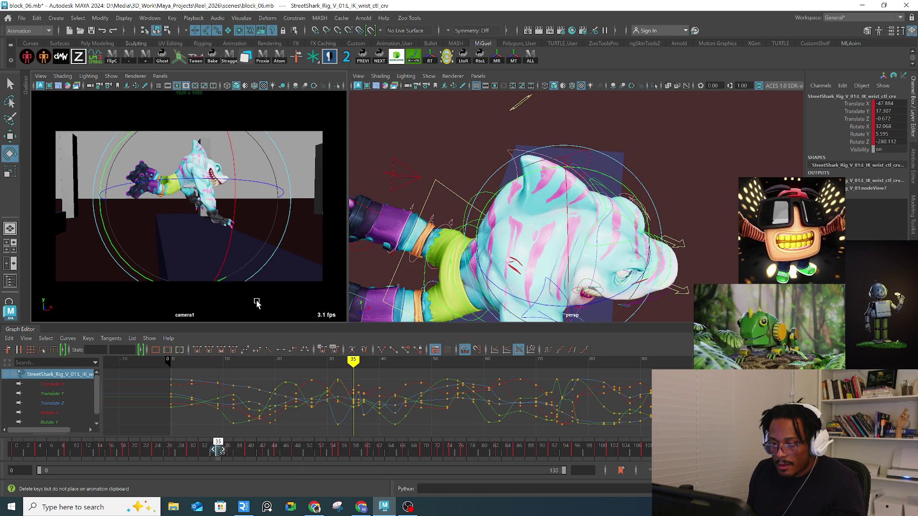
Step: Shift the wrist left, re-angle it, and fine-tune its position around frame 33
key(w)
key(e)
middle_drag(198, 212, 148, 213)
mouse_move(125, 179)
mouse_down()
mouse_move(118, 149)
mouse_move(143, 201)
mouse_up()
drag(211, 449, 203, 452)
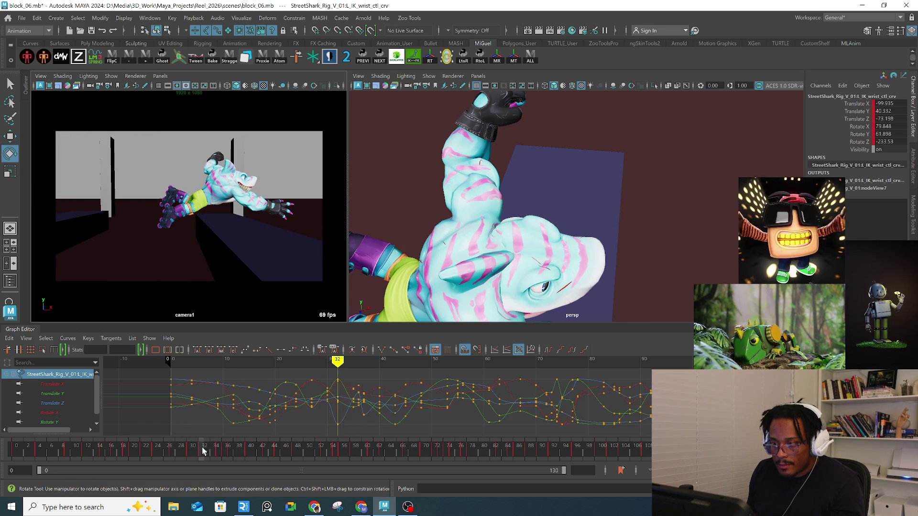
key(w)
drag(223, 163, 215, 173)
mouse_move(471, 193)
alt+mouse_down()
mouse_move(533, 198)
mouse_move(548, 233)
mouse_move(587, 229)
mouse_move(592, 216)
mouse_move(508, 218)
alt+mouse_up()
Step: Marquee-select the finger controls around the left wrist, narrowing to fewer hand controls
key(q)
drag(529, 254, 459, 233)
click(464, 235)
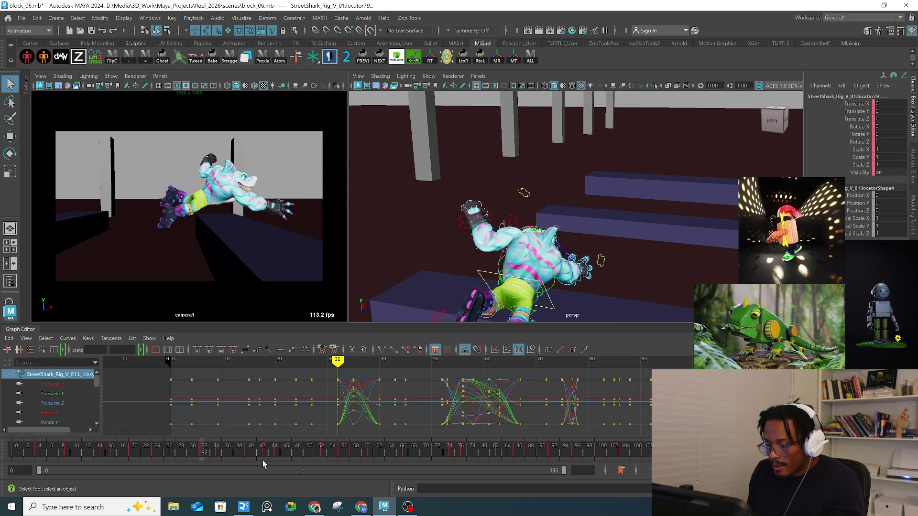
Step: Snap the hand keys at frame 32 to whole frames and review nearby frames
right_click(203, 454)
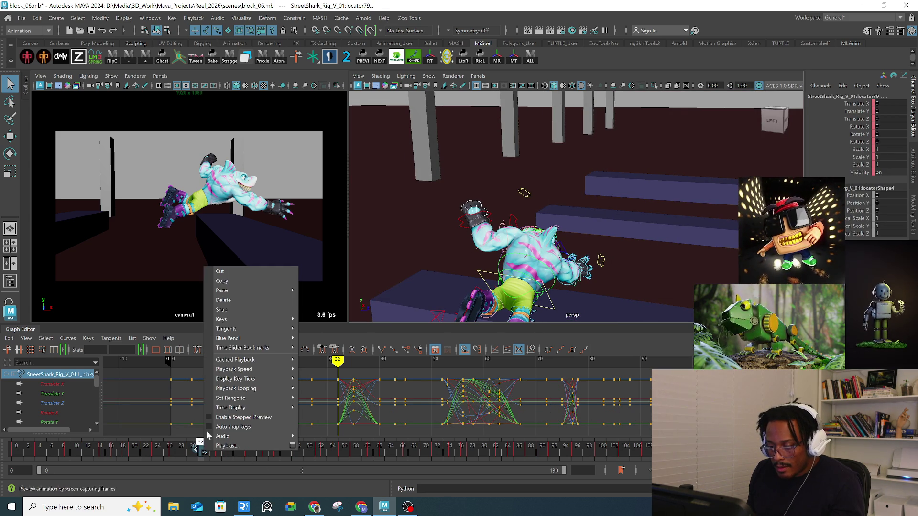
click(237, 307)
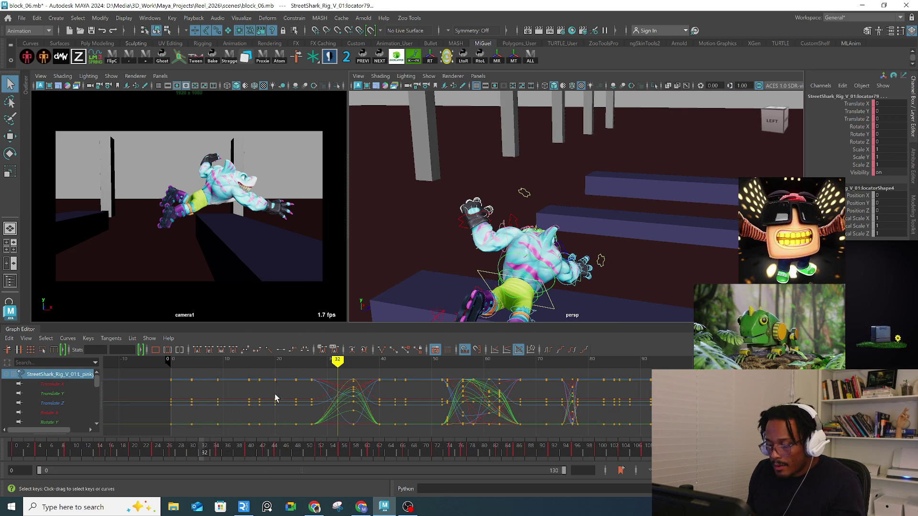
click(214, 456)
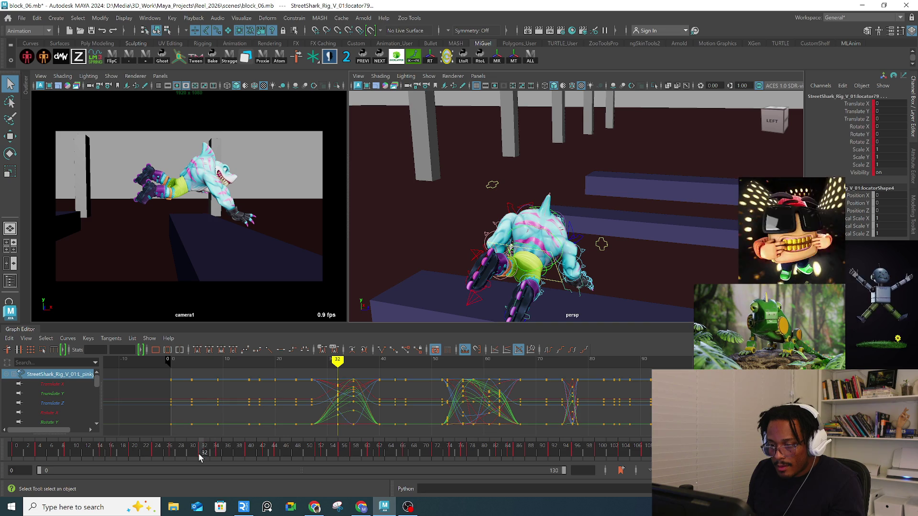
mouse_move(199, 454)
mouse_down()
mouse_move(182, 455)
mouse_move(201, 453)
mouse_up()
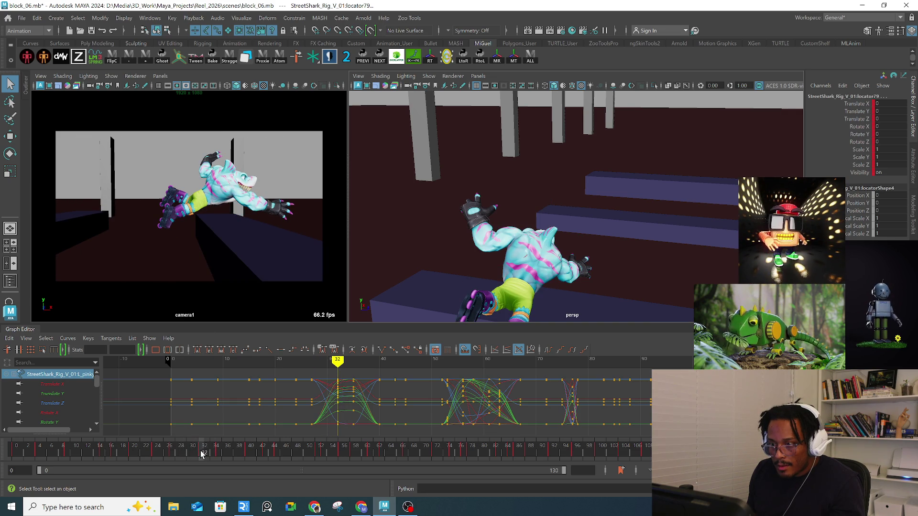
Step: Rotate the left IK wrist control at frame 32
alt+drag(509, 172, 521, 185)
click(487, 258)
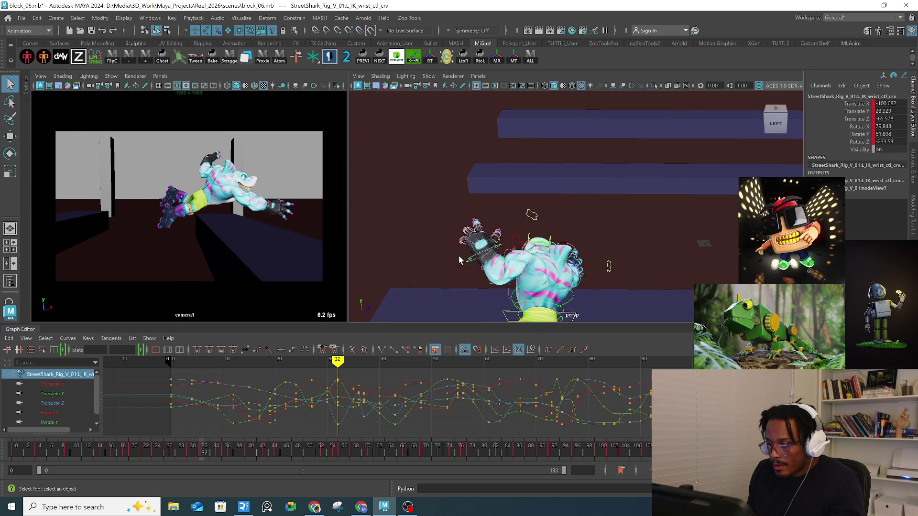
key(e)
drag(177, 176, 201, 192)
mouse_move(550, 225)
alt+mouse_down()
mouse_move(724, 214)
mouse_move(688, 221)
alt+mouse_up()
click(651, 233)
key(w)
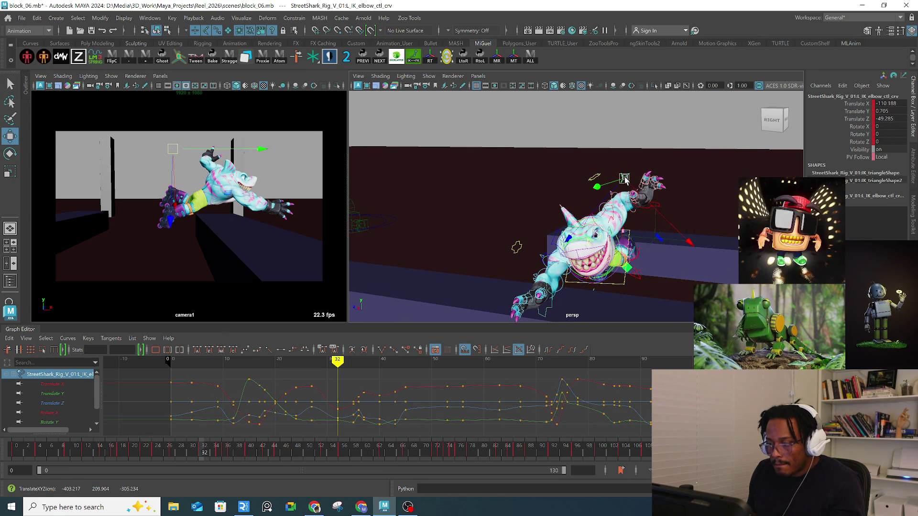
Step: Move the left wrist up and left and tilt the hand further forward
alt+drag(660, 206, 617, 201)
click(543, 183)
mouse_move(543, 183)
mouse_down()
mouse_move(532, 182)
mouse_move(660, 239)
mouse_move(654, 263)
mouse_up()
key(e)
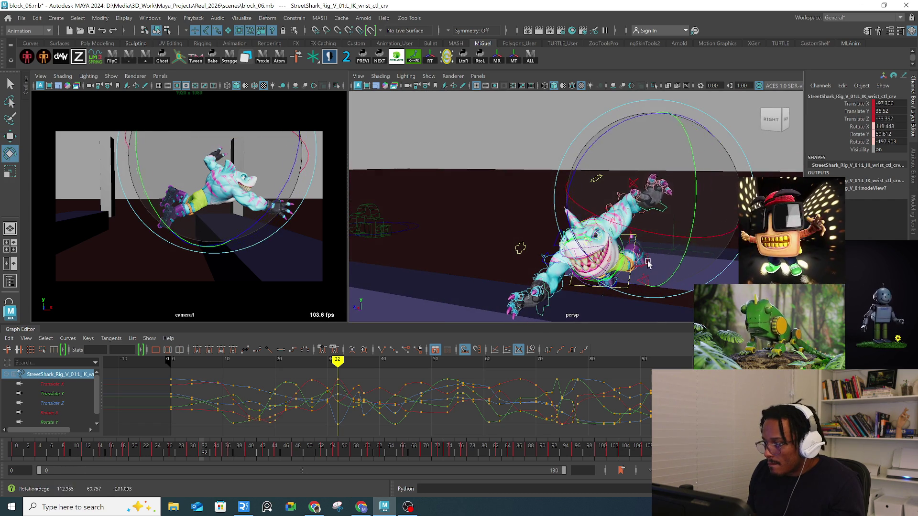
mouse_move(206, 242)
mouse_down()
mouse_move(216, 206)
mouse_move(273, 164)
mouse_move(280, 185)
mouse_up()
mouse_move(559, 201)
alt+mouse_down()
mouse_move(574, 212)
mouse_move(555, 186)
mouse_move(589, 171)
mouse_move(603, 183)
alt+mouse_up()
key(w)
key(e)
mouse_move(682, 227)
mouse_down()
mouse_move(685, 152)
mouse_move(653, 187)
mouse_up()
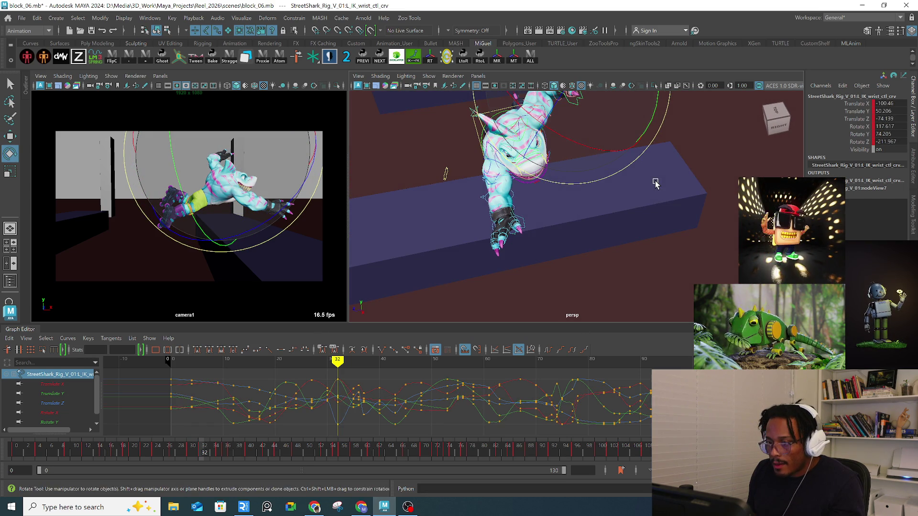
Step: Pull the left IK elbow down and to the left, reviewing around frame 32
alt+drag(521, 182, 580, 199)
key(q)
click(482, 149)
key(w)
drag(172, 151, 158, 182)
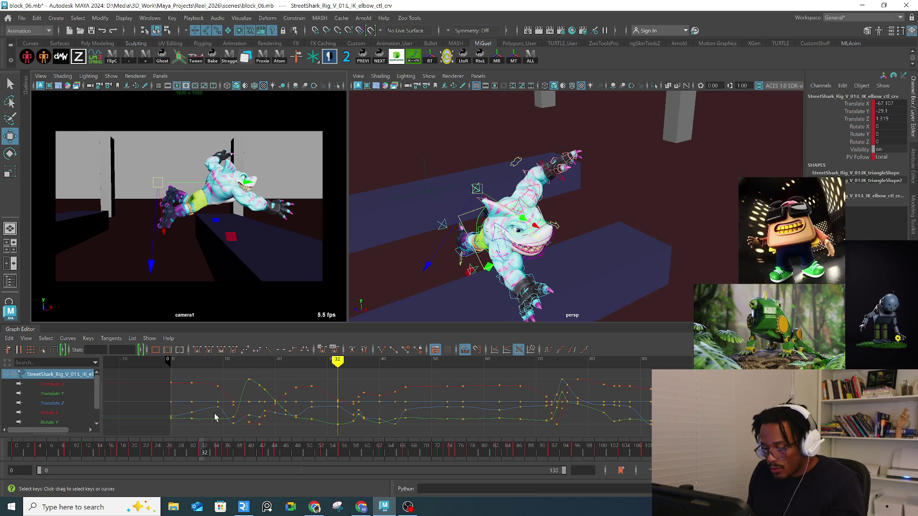
mouse_move(206, 454)
mouse_down()
mouse_move(215, 455)
mouse_move(181, 457)
mouse_move(214, 460)
mouse_move(201, 460)
mouse_up()
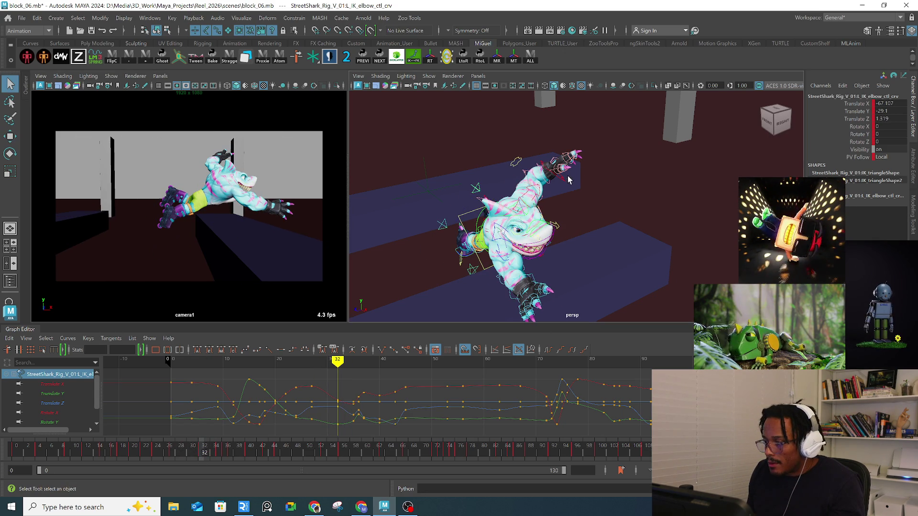
Step: Move the wrist up and right and rotate the hand to about 52.7°, 34.9°, -226.5°
click(219, 162)
drag(219, 162, 258, 168)
key(e)
drag(293, 220, 237, 211)
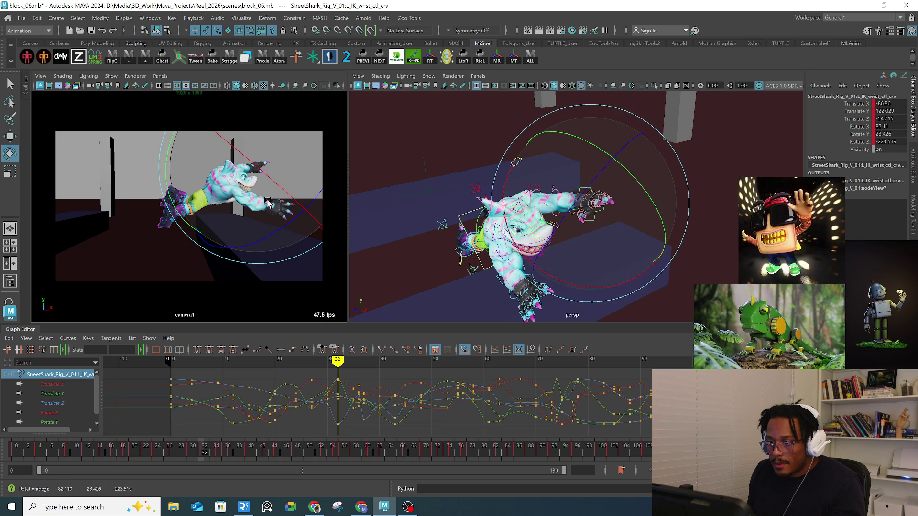
alt+drag(639, 211, 535, 205)
mouse_move(289, 213)
mouse_down()
mouse_move(308, 205)
mouse_move(263, 199)
mouse_move(279, 199)
mouse_up()
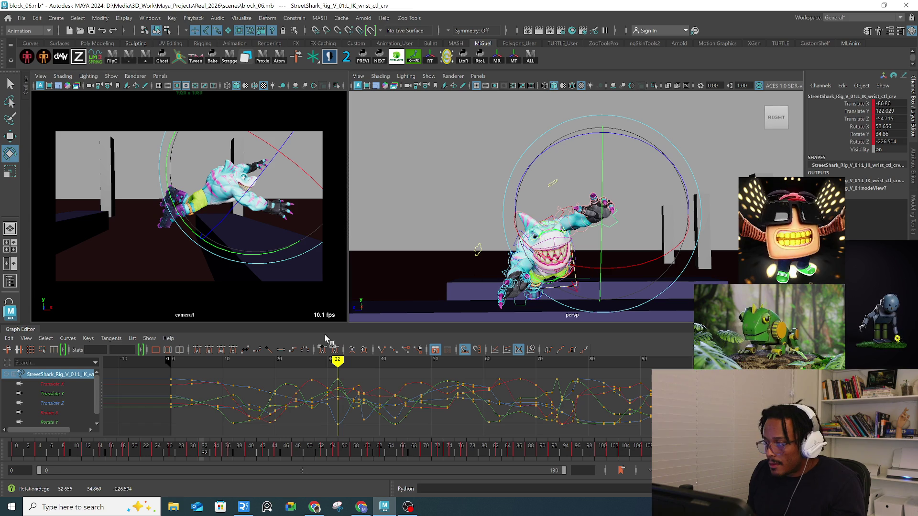
Step: At frame 31, move the left wrist up and back and rotate it
drag(199, 454, 188, 454)
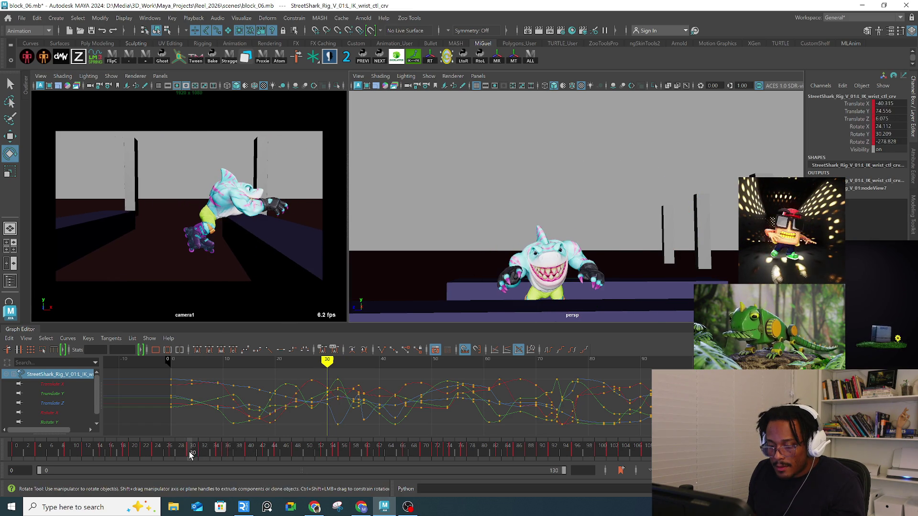
key(w)
drag(244, 206, 256, 183)
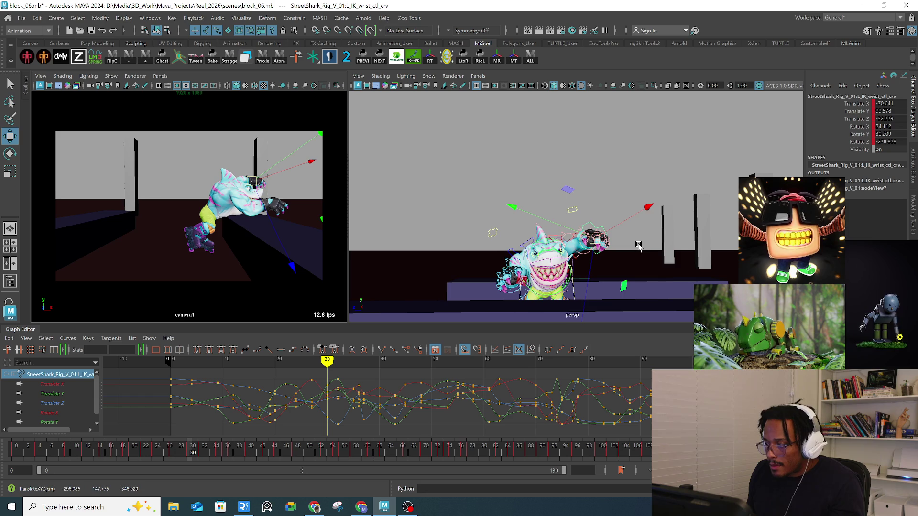
key(e)
drag(253, 139, 178, 179)
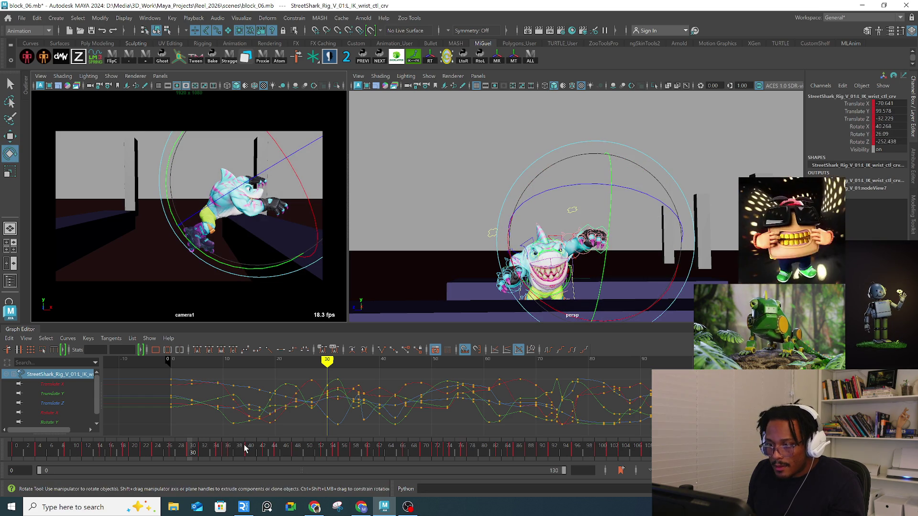
Step: Delete the left wrist key on frame 34 and review the motion
drag(201, 454, 211, 452)
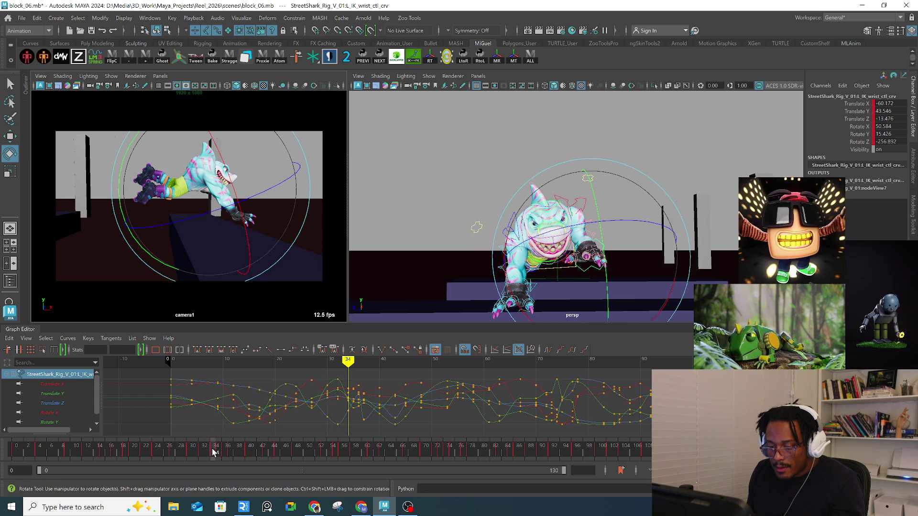
right_click(214, 452)
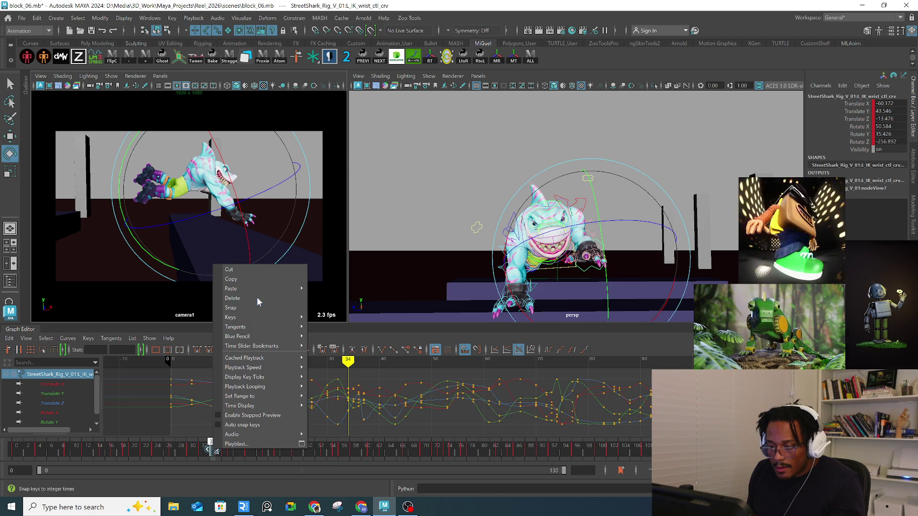
click(258, 297)
right_click(219, 452)
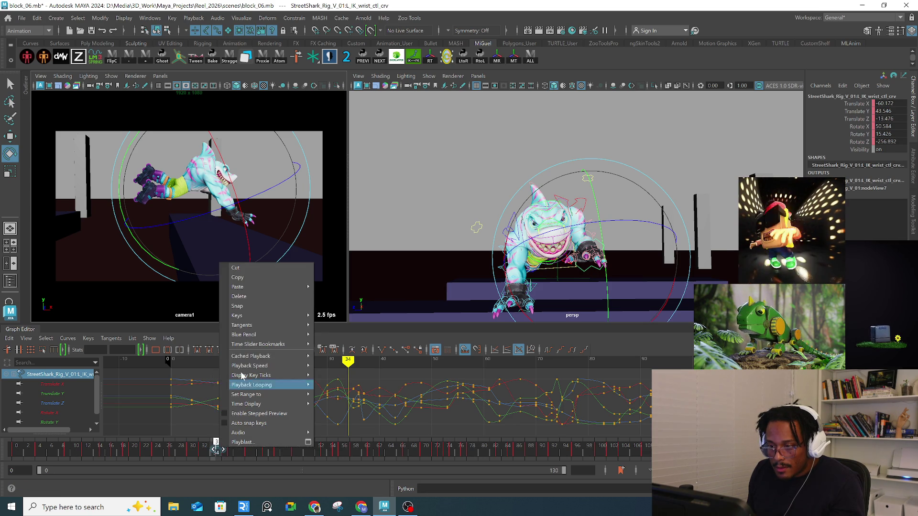
click(252, 297)
drag(202, 453, 216, 452)
Step: Move the wrist inward at frame 34, then try and undo a key change on frame 36
key(w)
drag(218, 207, 211, 209)
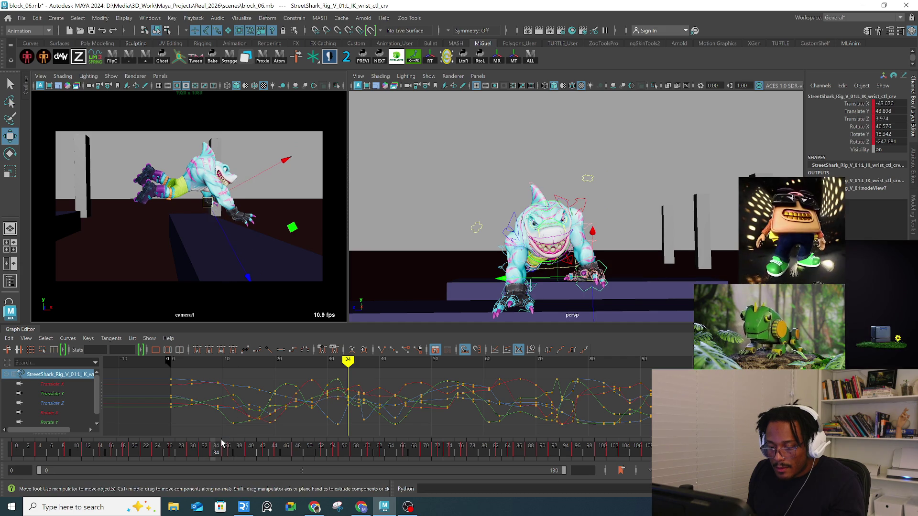
click(220, 451)
click(226, 452)
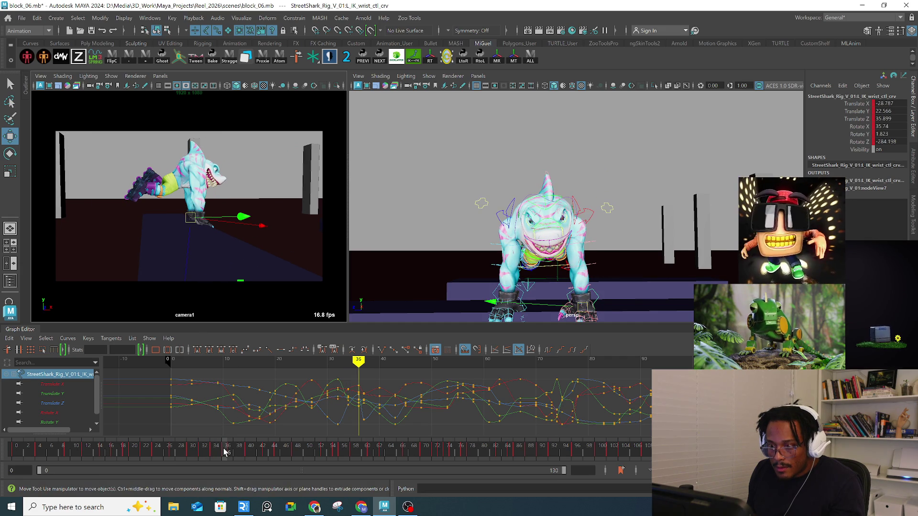
right_click(226, 452)
click(262, 303)
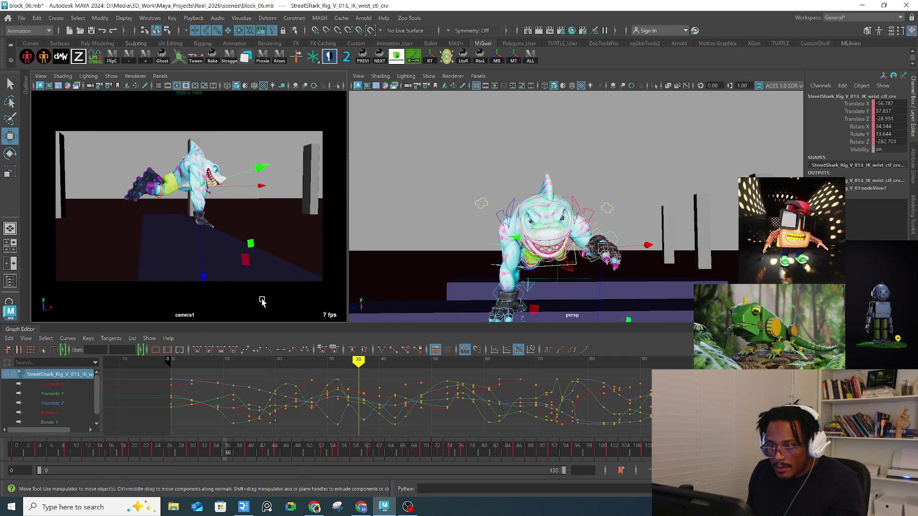
key(ctrl+z)
Step: Review frames 31 to 35, then select the right clavicle control
mouse_move(229, 458)
mouse_down()
mouse_move(201, 449)
mouse_move(220, 451)
mouse_up()
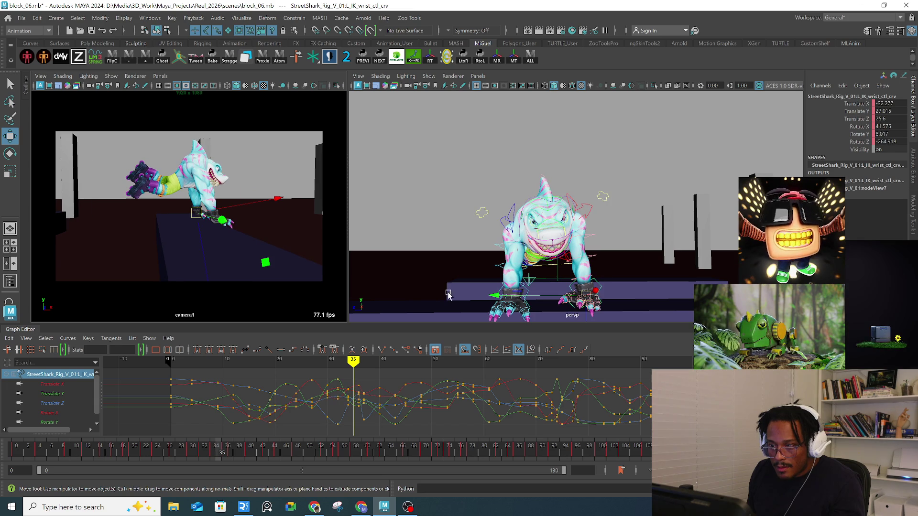
key(q)
click(515, 210)
Step: Rotate the right clavicle upward and slightly adjust the left clavicle rotation
key(e)
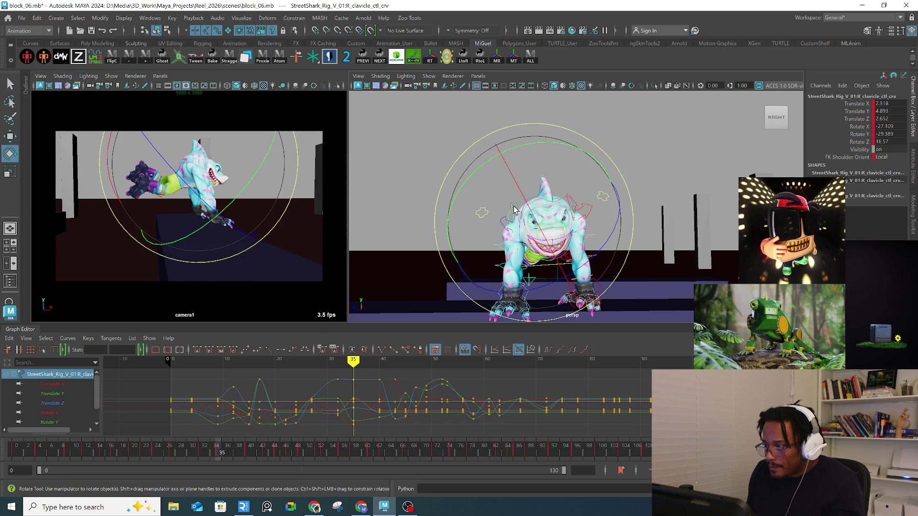
mouse_move(236, 164)
mouse_down()
mouse_move(240, 183)
mouse_move(211, 160)
mouse_move(240, 170)
mouse_move(240, 143)
mouse_up()
click(577, 208)
mouse_move(644, 179)
mouse_down()
mouse_move(625, 199)
mouse_move(639, 232)
mouse_move(477, 230)
mouse_up()
Step: Shift and tilt the chest spine control to adjust the torso posture
key(q)
click(478, 229)
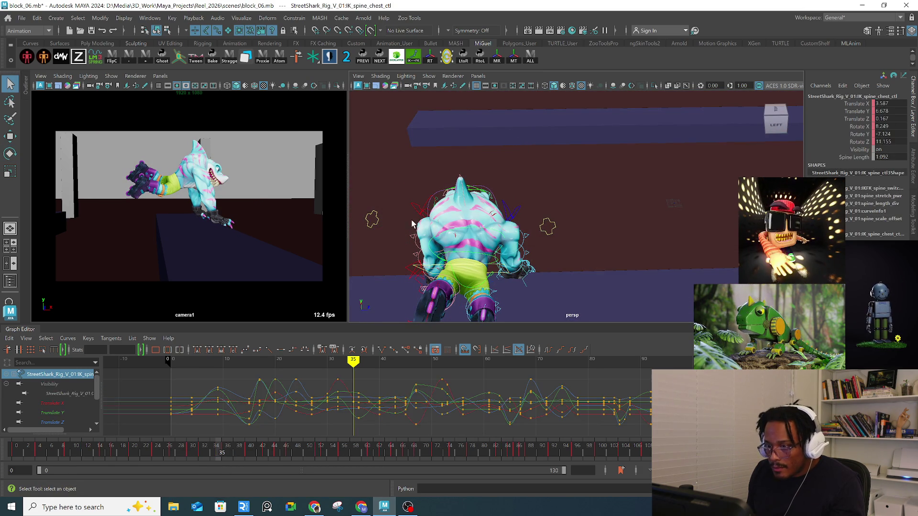
key(w)
drag(204, 211, 209, 218)
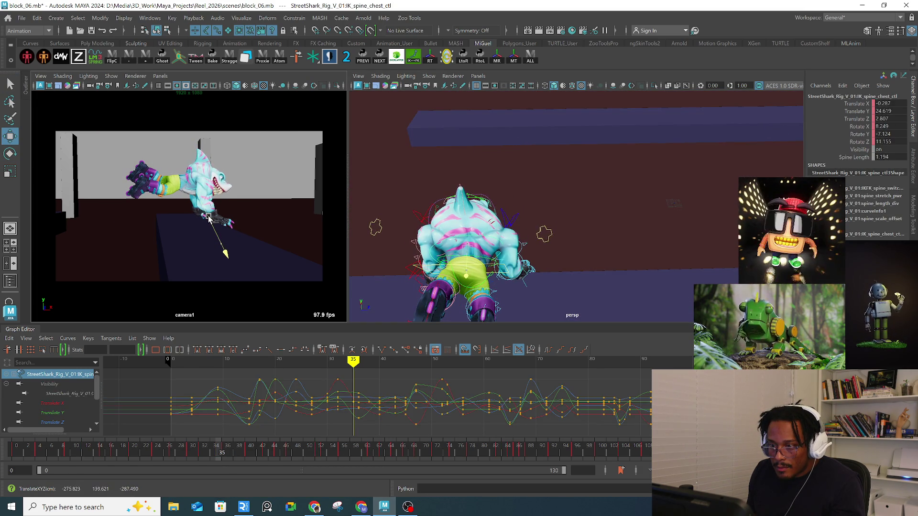
key(e)
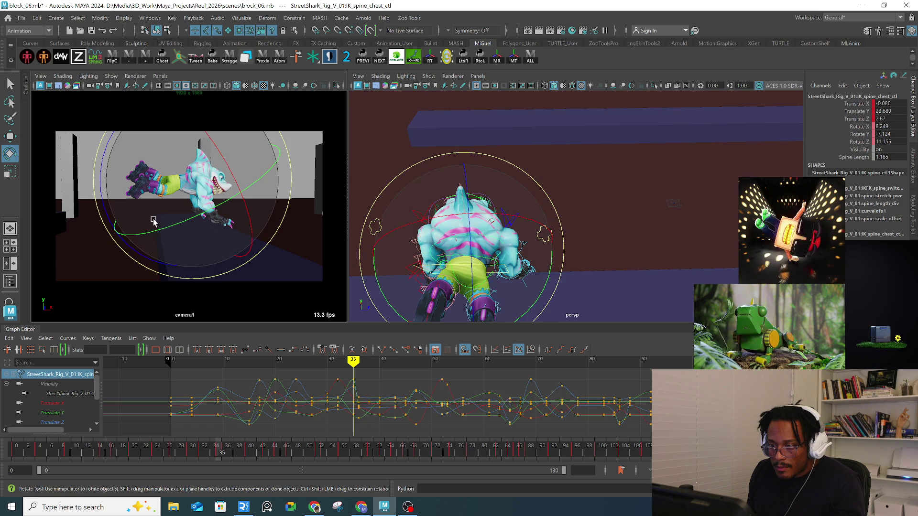
drag(102, 205, 102, 158)
key(w)
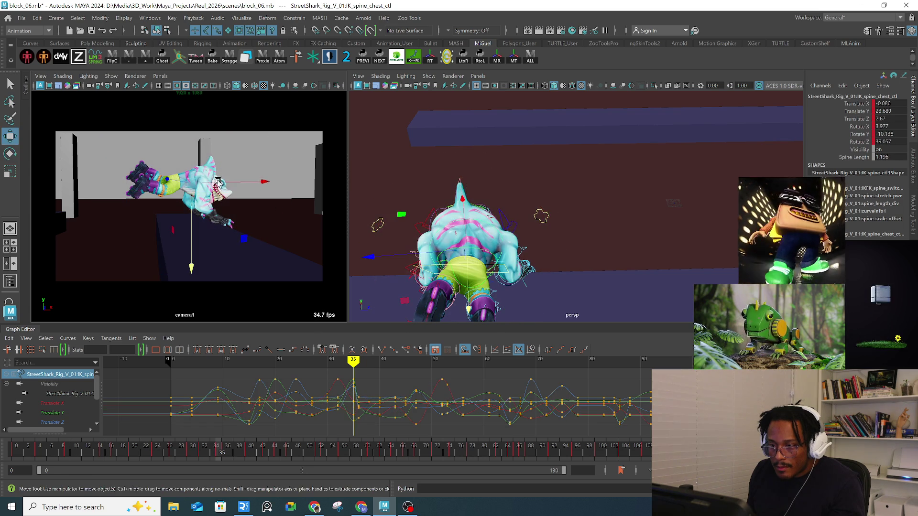
drag(196, 188, 194, 184)
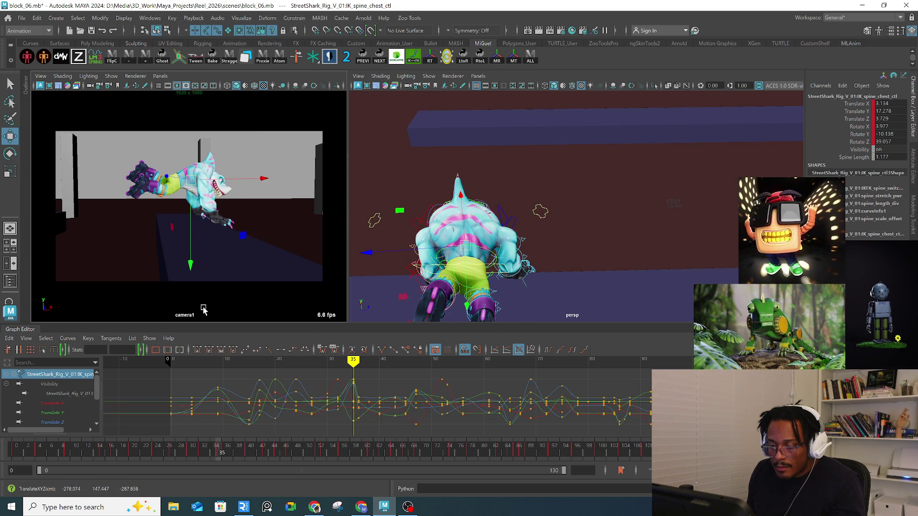
Step: Edit the chest key on frame 36, then move and lean the chest on frame 37
mouse_move(216, 451)
mouse_down()
mouse_move(205, 453)
mouse_move(224, 453)
mouse_up()
right_click(224, 454)
click(257, 305)
mouse_move(203, 454)
mouse_down()
mouse_move(245, 446)
mouse_move(225, 453)
mouse_up()
key(alt+period)
drag(205, 178, 186, 178)
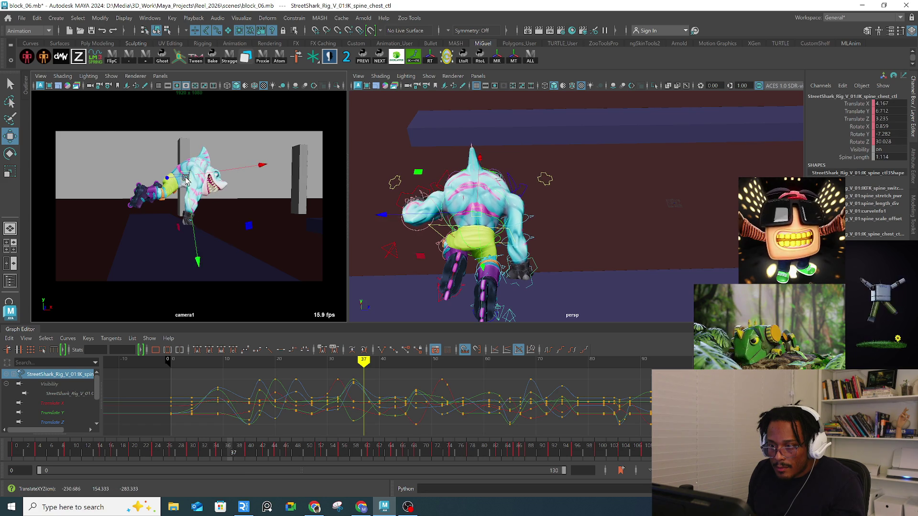
key(e)
mouse_move(266, 211)
mouse_down()
mouse_move(277, 211)
mouse_move(266, 238)
mouse_up()
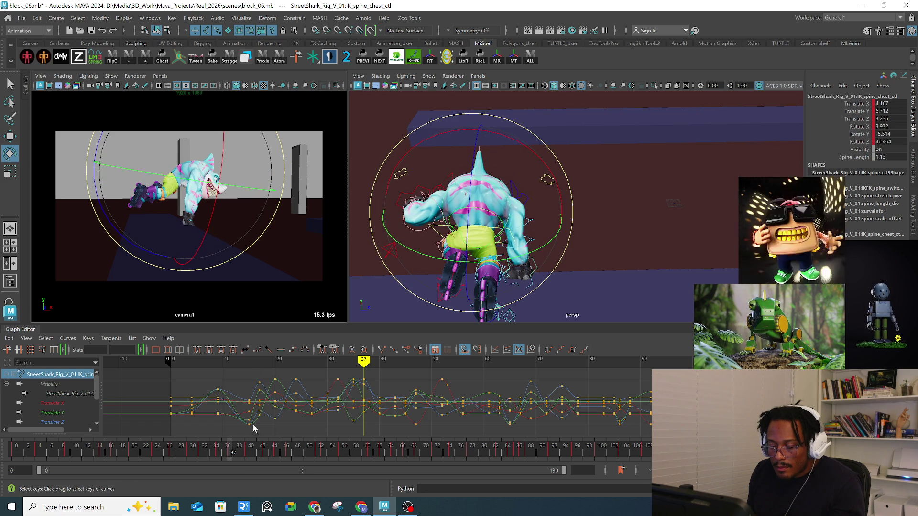
Step: Shift and rotate the chest control at frame 40 to tilt the torso
drag(236, 447, 249, 453)
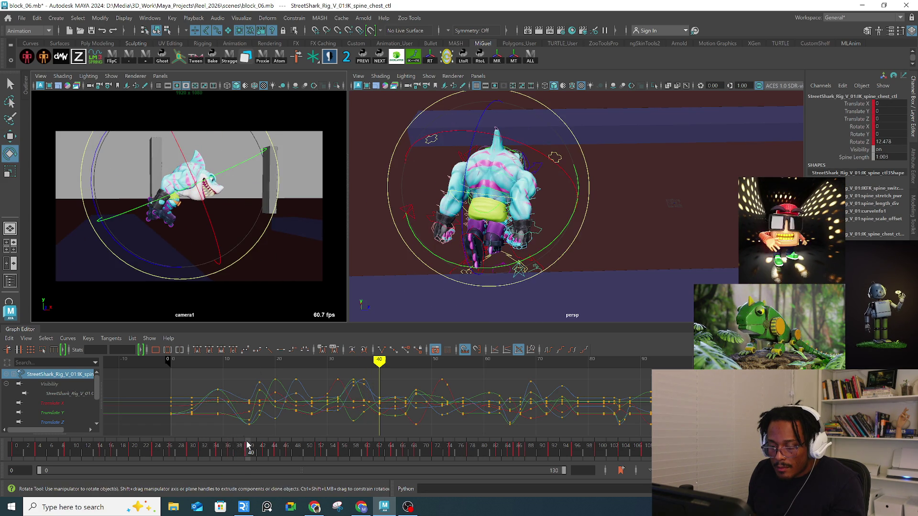
key(w)
drag(187, 184, 201, 186)
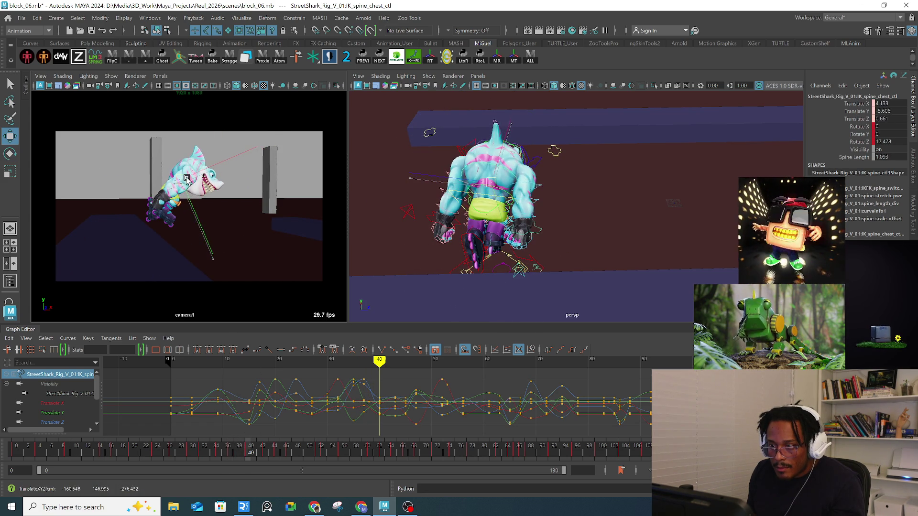
key(e)
drag(264, 209, 271, 223)
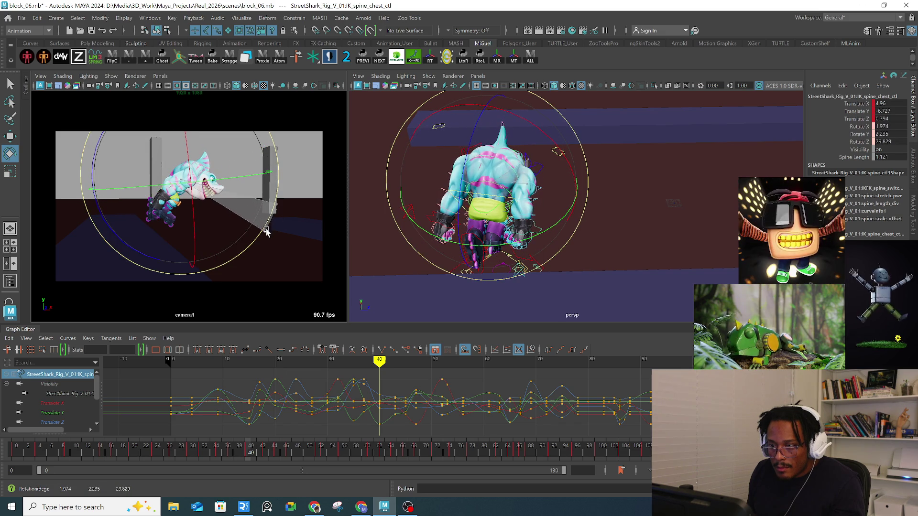
Step: Adjust the chest on frames 43 and 45, ending at the frame 47 key
drag(252, 450, 263, 453)
key(w)
drag(187, 189, 182, 195)
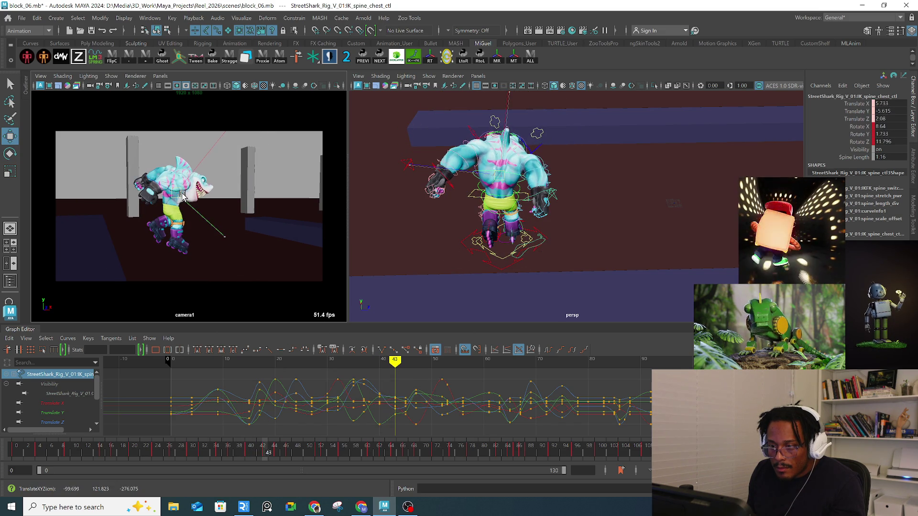
drag(269, 452, 281, 453)
drag(178, 211, 180, 205)
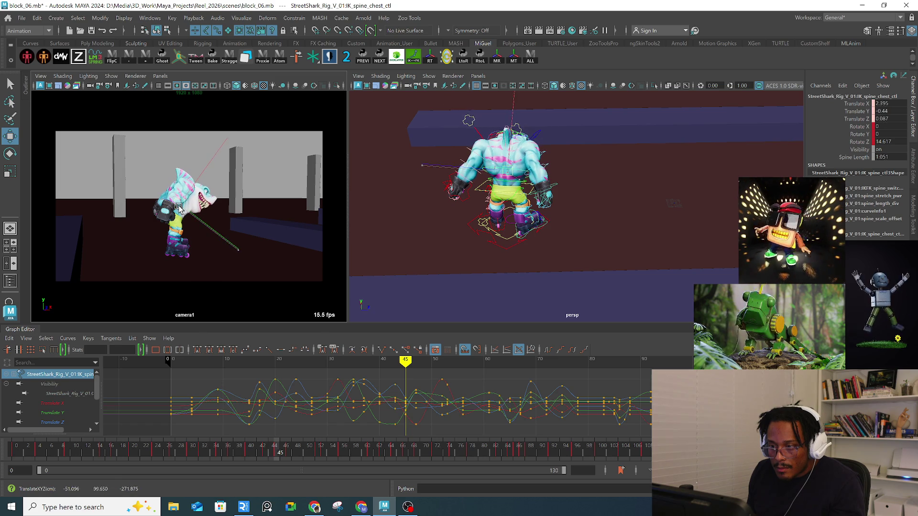
key(e)
mouse_move(266, 242)
mouse_down()
mouse_move(272, 219)
mouse_move(270, 233)
mouse_move(281, 229)
mouse_up()
key(.)
key(q)
click(191, 230)
key(w)
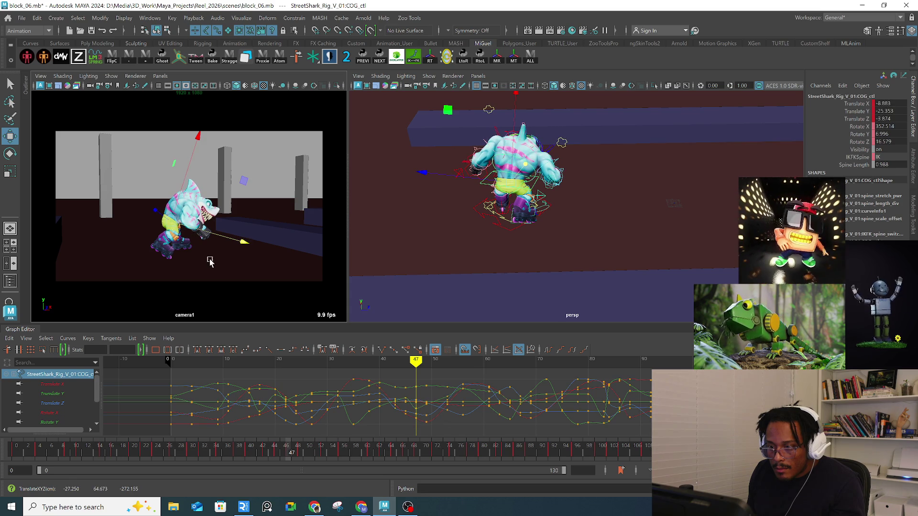
mouse_move(293, 449)
mouse_down()
mouse_move(300, 452)
mouse_move(273, 452)
mouse_move(298, 453)
mouse_up()
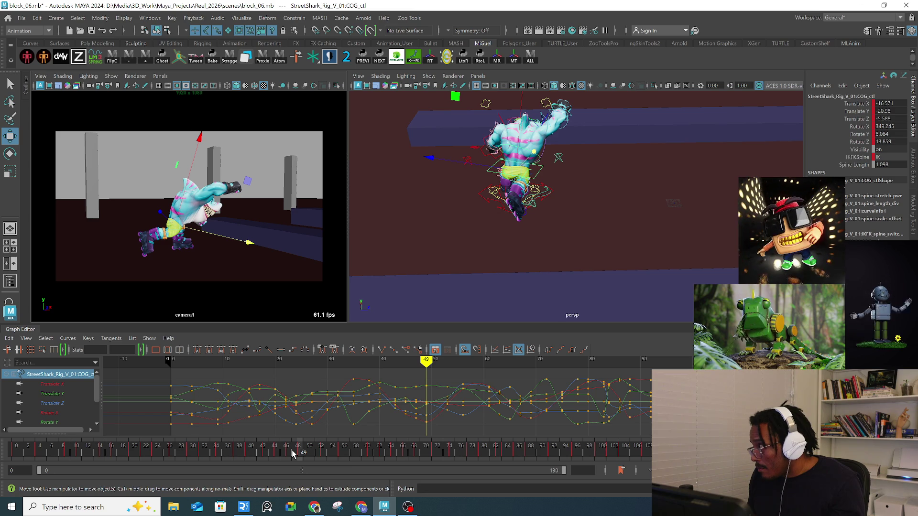
click(203, 452)
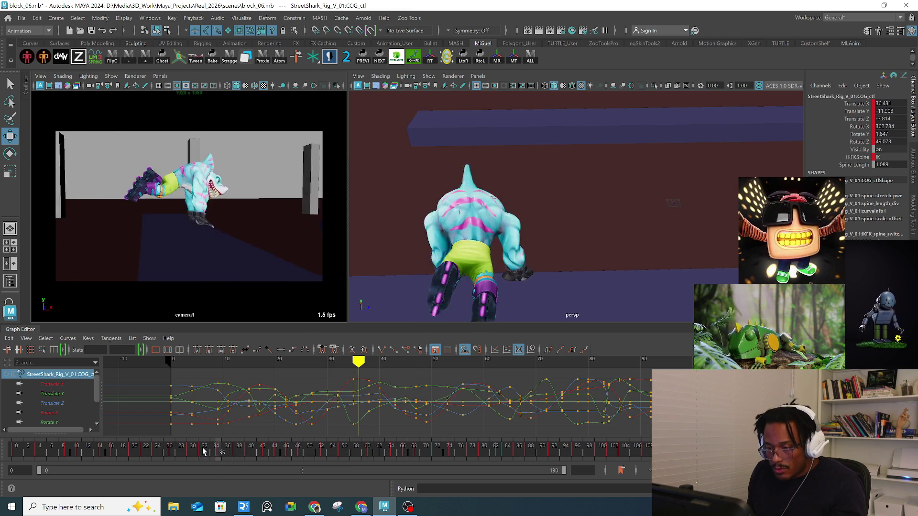
key(alt+v)
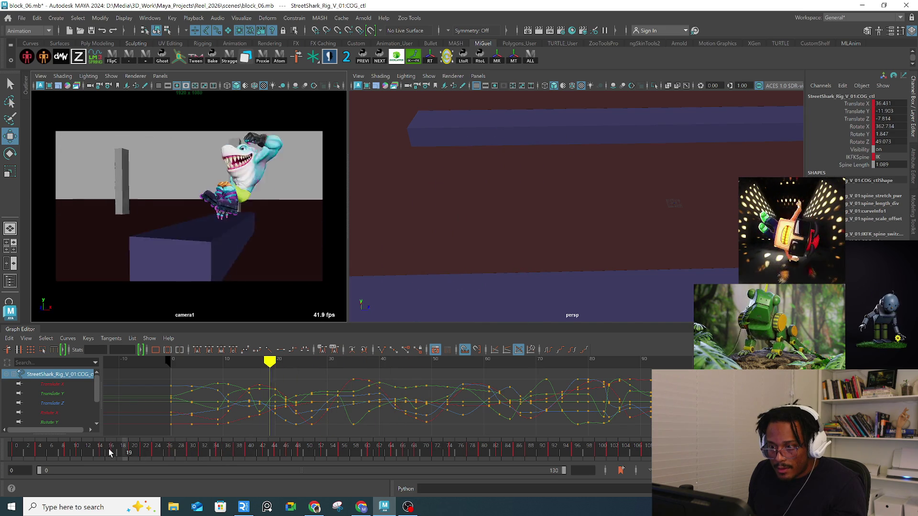
drag(171, 450, 209, 438)
key(q)
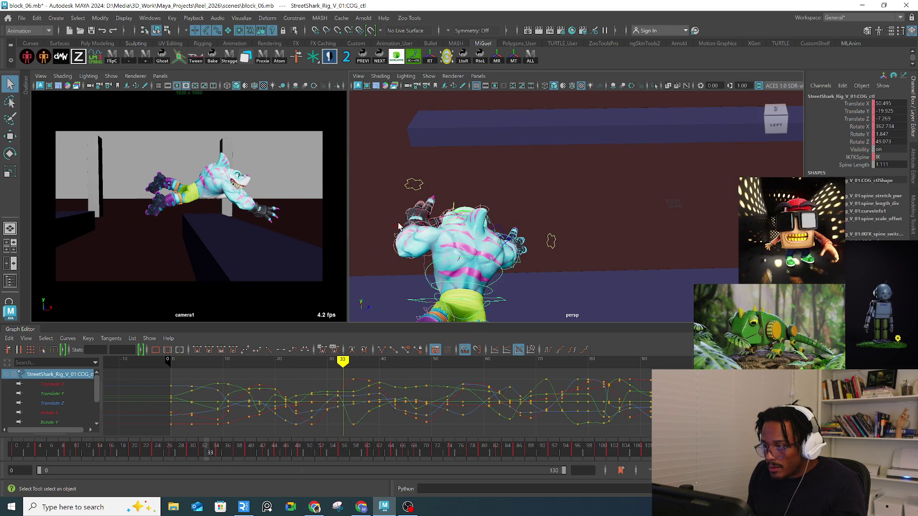
Step: Reposition the left IK wrist on frames 33 and 34, lowering the hand on 34
click(396, 233)
drag(176, 462, 207, 454)
key(w)
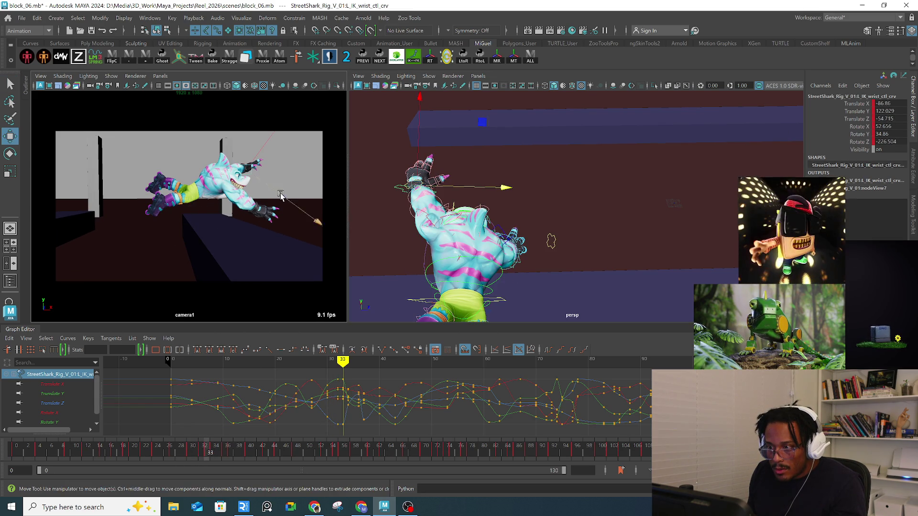
drag(249, 172, 255, 178)
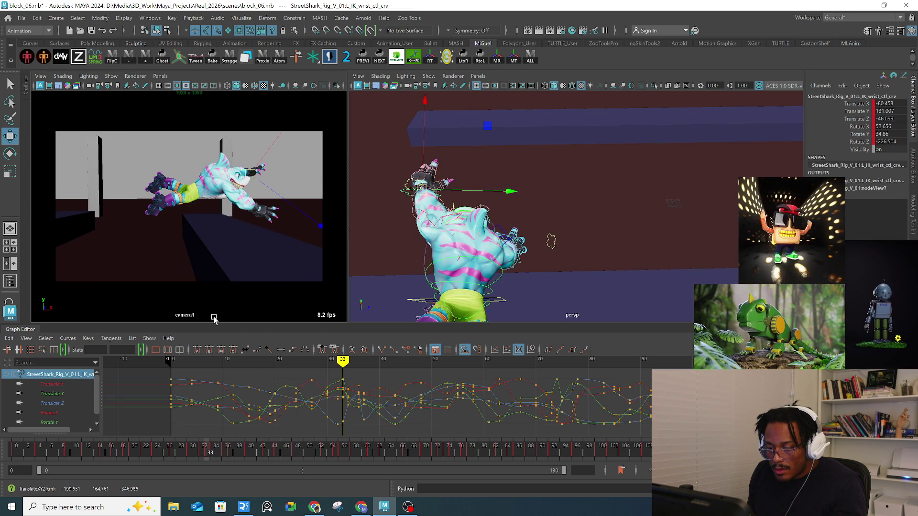
drag(201, 451, 209, 453)
drag(254, 183, 256, 196)
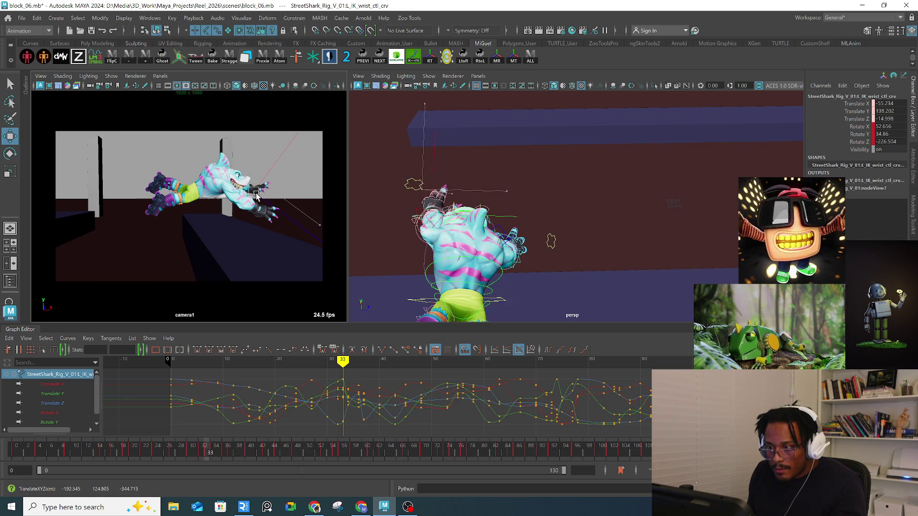
drag(187, 456, 214, 454)
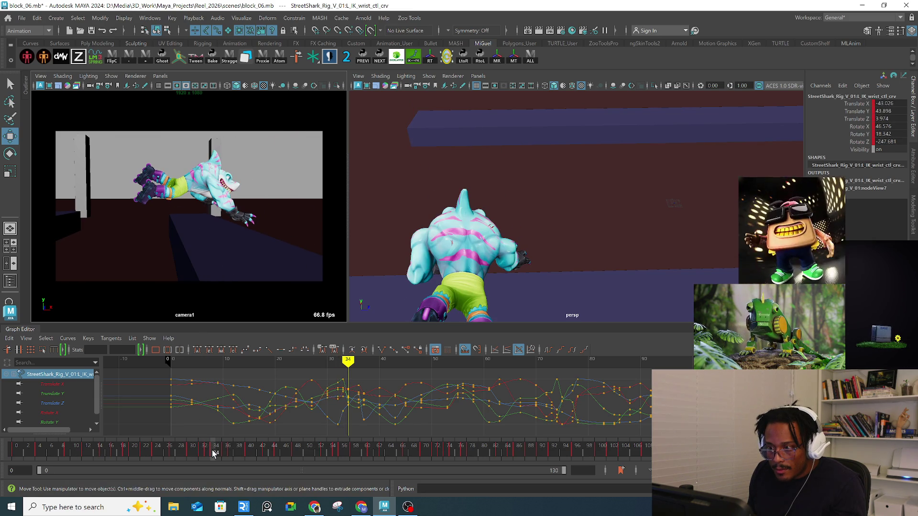
mouse_move(202, 204)
mouse_down()
mouse_move(213, 212)
mouse_move(224, 204)
mouse_up()
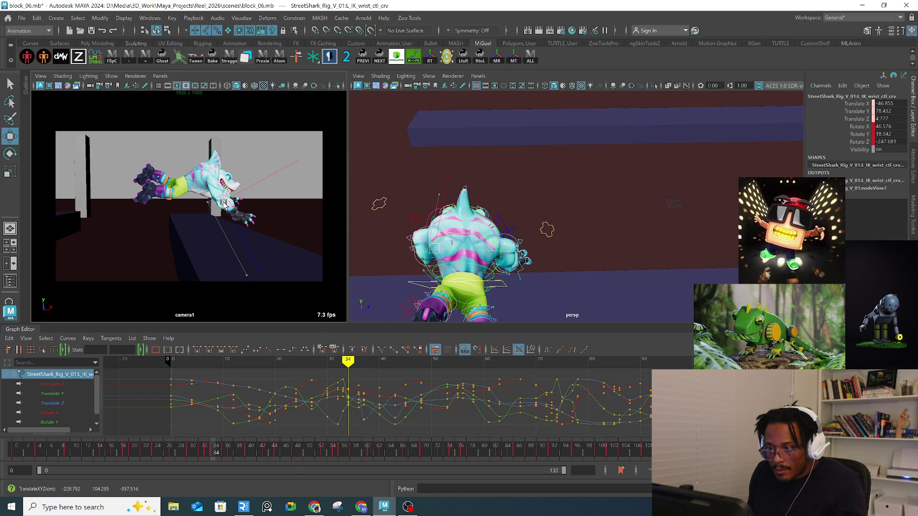
mouse_move(216, 452)
mouse_down()
mouse_move(163, 450)
mouse_move(205, 451)
mouse_up()
Step: Turn the left hand at frame 32 to about 55.1°, 41.4°, -221.7°
key(e)
mouse_move(223, 188)
mouse_down()
mouse_move(237, 218)
mouse_move(261, 191)
mouse_move(255, 157)
mouse_up()
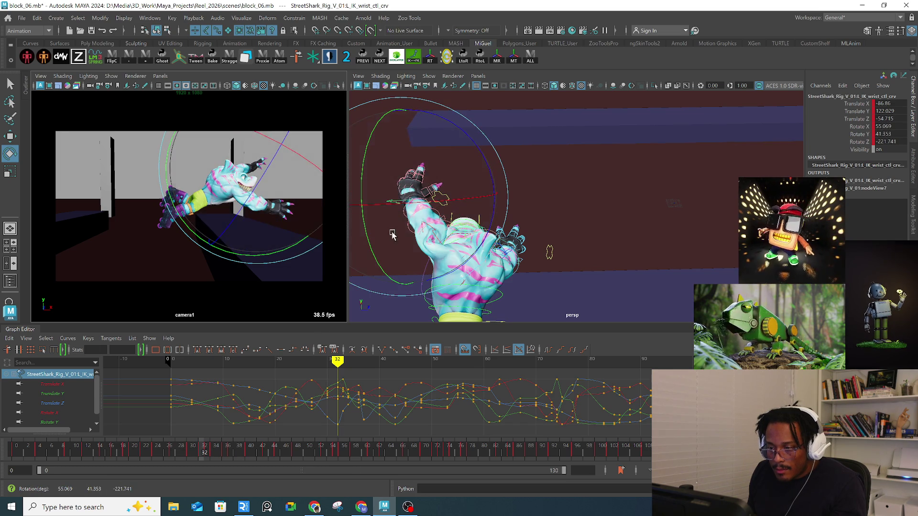
alt+drag(470, 199, 457, 279)
key(q)
click(440, 274)
key(e)
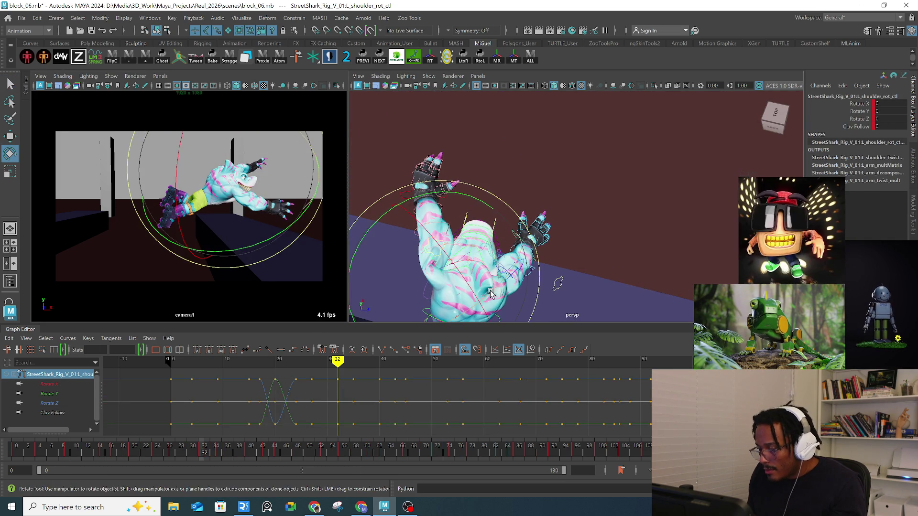
Step: Rotate the left clavicle control on frame 32, checking the arm in wireframe
key(q)
click(478, 224)
mouse_move(478, 225)
alt+mouse_down()
mouse_move(460, 204)
mouse_move(510, 253)
alt+mouse_up()
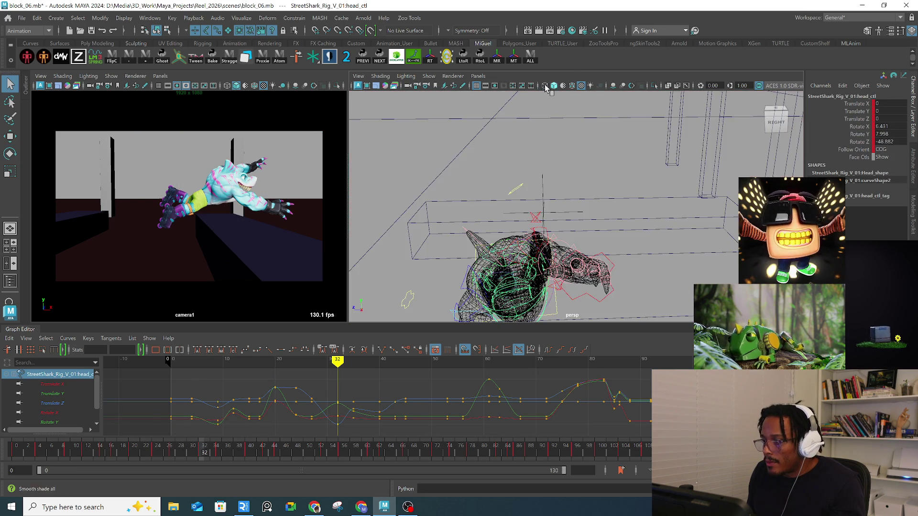
click(548, 90)
mouse_move(524, 210)
alt+mouse_down()
mouse_move(532, 222)
mouse_move(514, 232)
mouse_move(538, 215)
alt+mouse_up()
click(522, 221)
key(e)
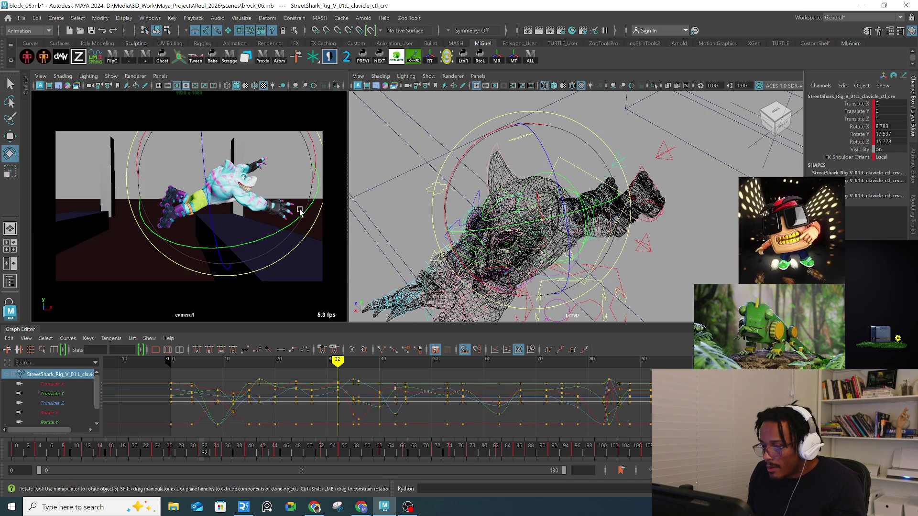
click(554, 85)
alt+drag(526, 201, 555, 201)
Step: Move the left wrist IK into place and shift the left clavicle slightly
drag(555, 201, 573, 201)
mouse_move(573, 200)
alt+mouse_down()
mouse_move(545, 221)
mouse_move(505, 173)
alt+mouse_up()
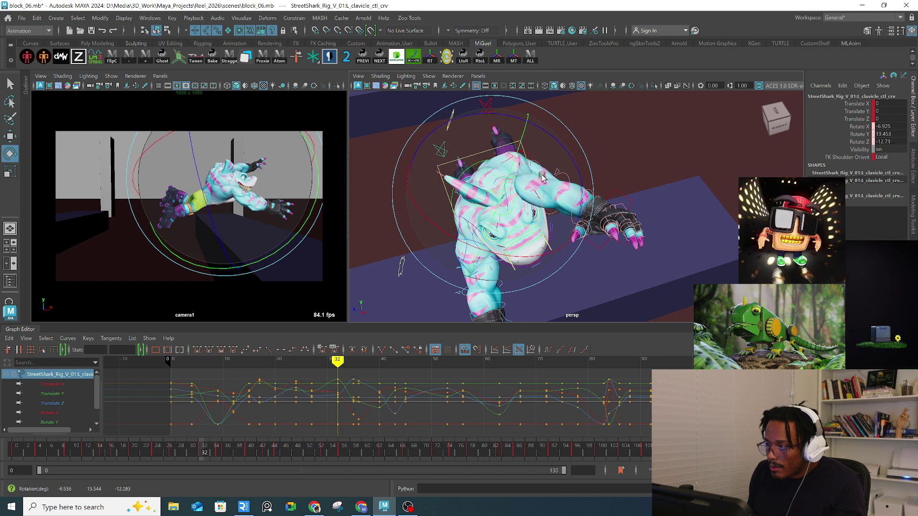
click(624, 197)
key(w)
alt+drag(624, 198, 615, 243)
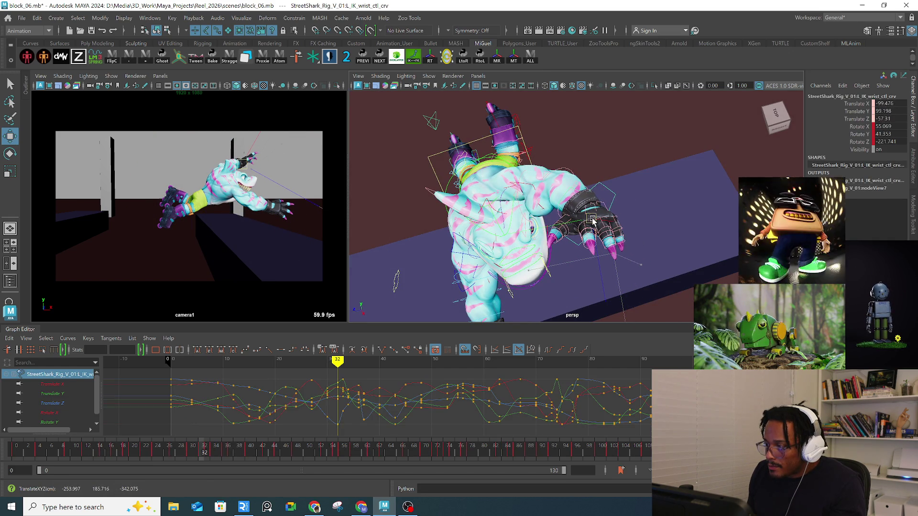
click(502, 205)
key(w)
drag(512, 189, 512, 190)
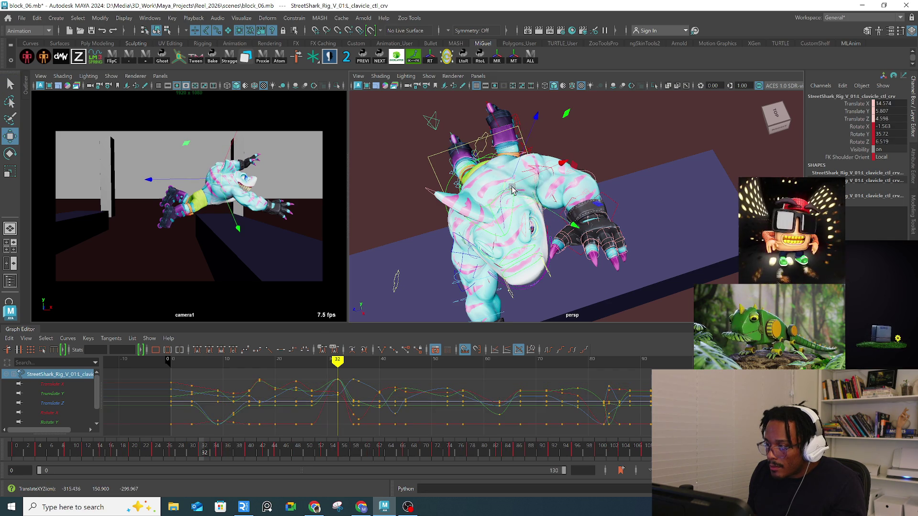
Step: Rotate the left wrist and curl the pinky finger
click(620, 208)
key(e)
drag(280, 172, 291, 206)
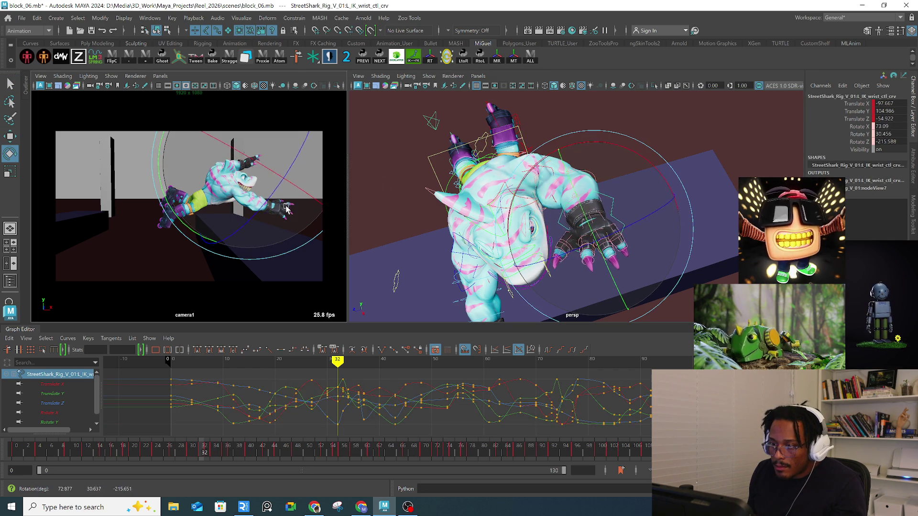
mouse_move(603, 219)
mouse_down()
mouse_move(651, 249)
mouse_move(614, 129)
mouse_move(607, 138)
mouse_move(611, 123)
mouse_up()
Step: Bend the left middle finger and rotate the left wrist again
click(610, 125)
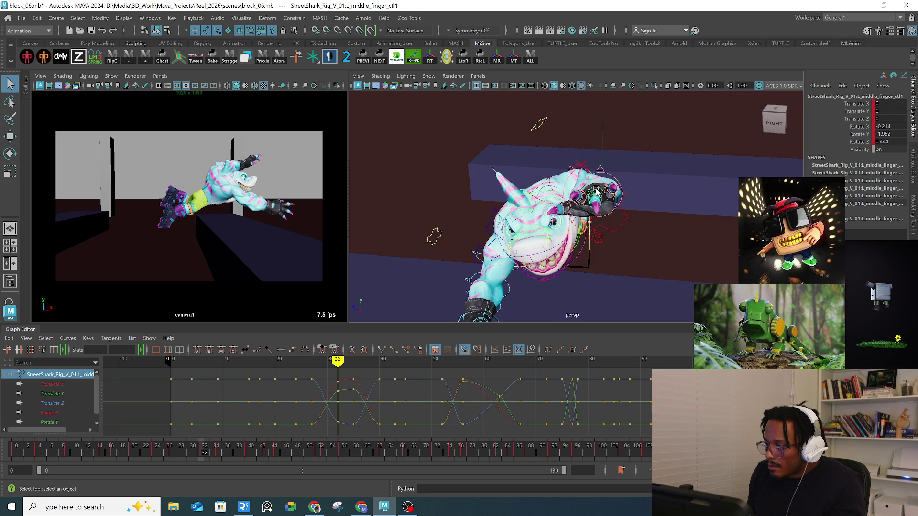
click(594, 200)
drag(594, 201, 590, 152)
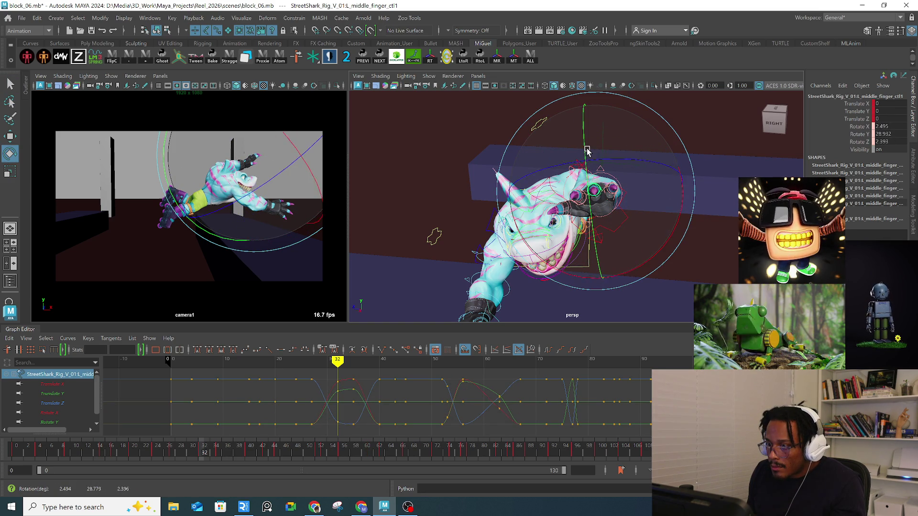
key(q)
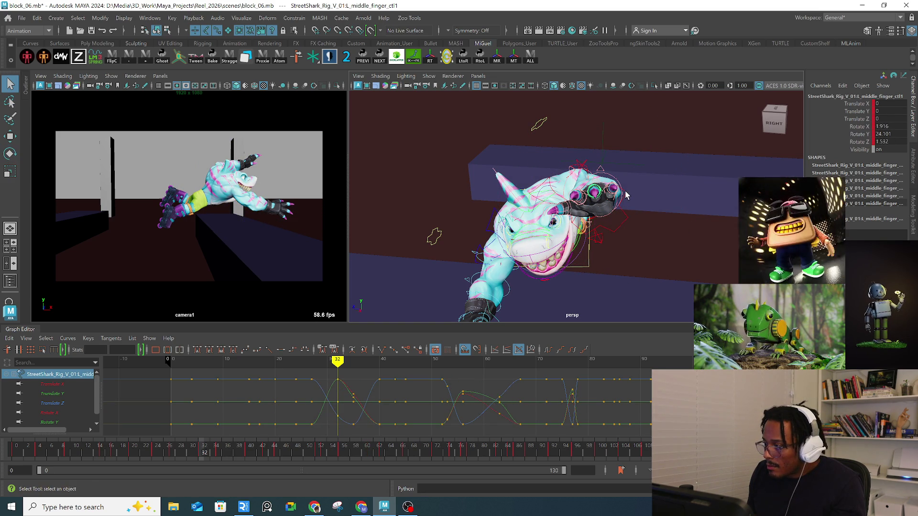
click(626, 196)
key(e)
mouse_move(693, 205)
mouse_down()
mouse_move(676, 260)
mouse_move(690, 205)
mouse_move(685, 180)
mouse_move(628, 233)
mouse_move(605, 191)
mouse_up()
Step: Rotate the left index meta control slightly
key(q)
click(619, 186)
key(e)
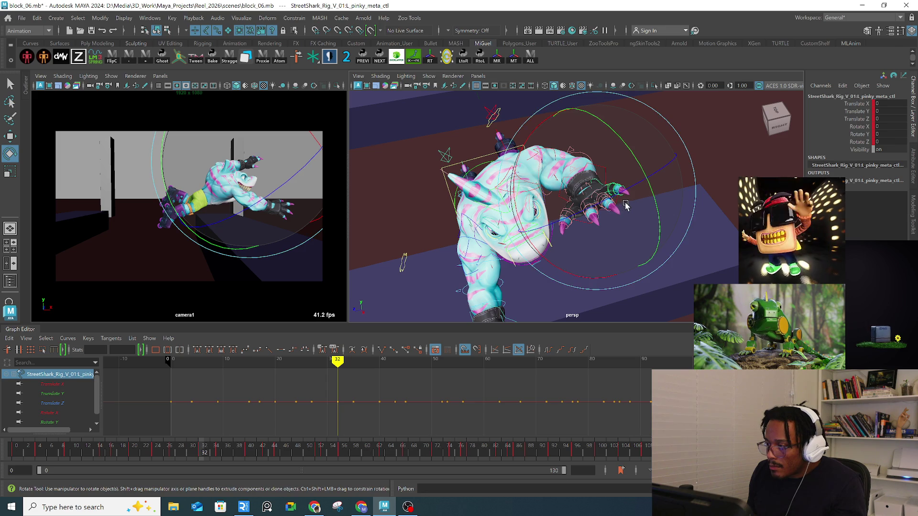
click(589, 211)
drag(609, 238, 545, 172)
Step: Rotate the left thumb meta control and scrub back toward frame 26 to review it
key(q)
click(545, 169)
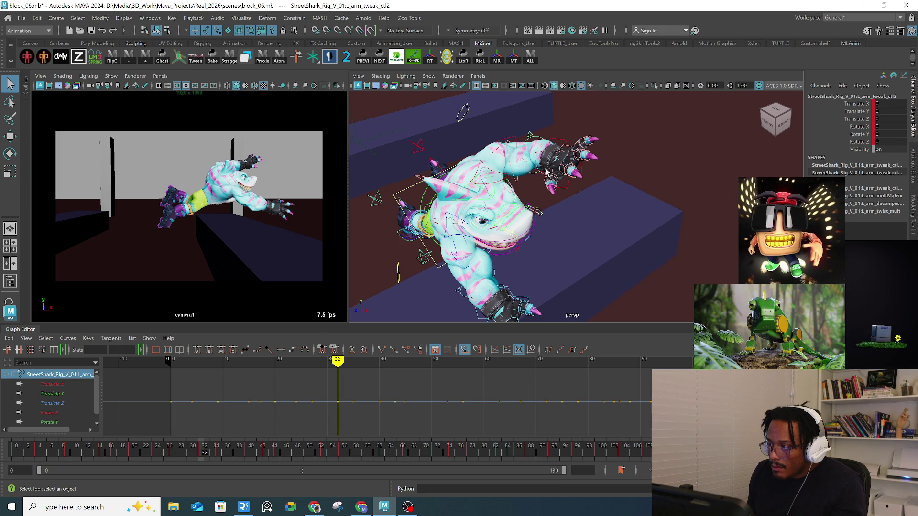
click(548, 174)
key(e)
drag(257, 176, 285, 211)
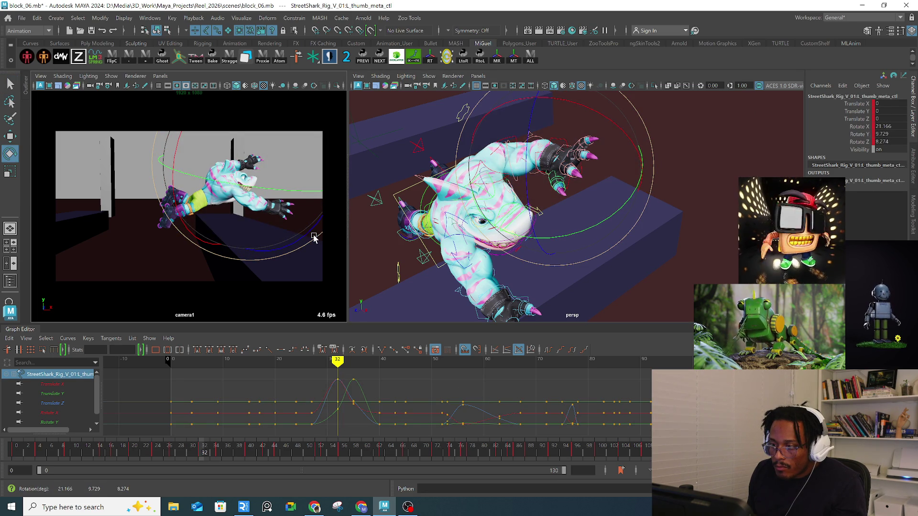
mouse_move(204, 456)
mouse_down()
mouse_move(152, 449)
mouse_move(175, 450)
mouse_up()
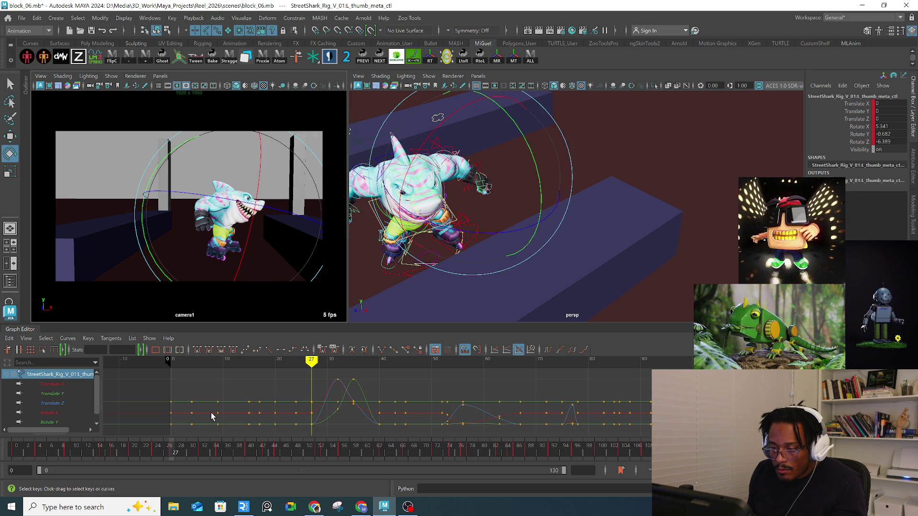
Step: Pull the left IK elbow control to a new position, viewed from the side
click(471, 189)
key(w)
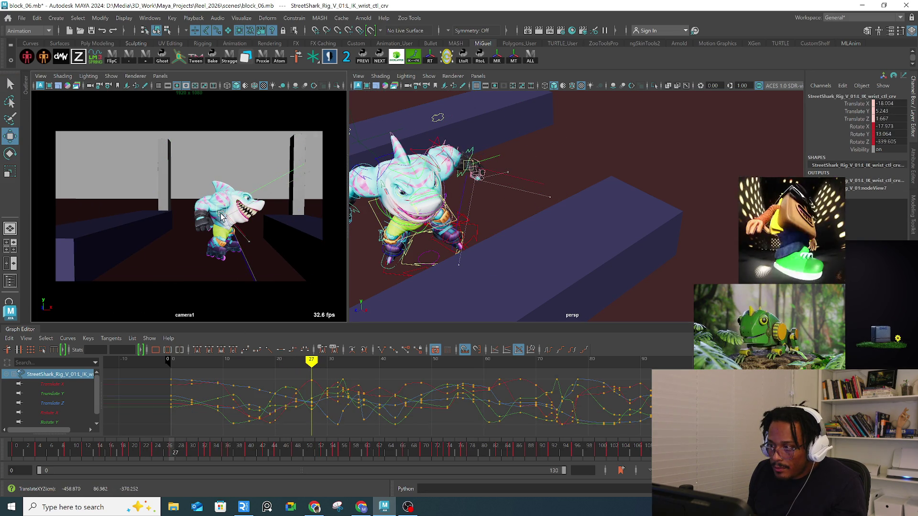
alt+drag(464, 172, 532, 204)
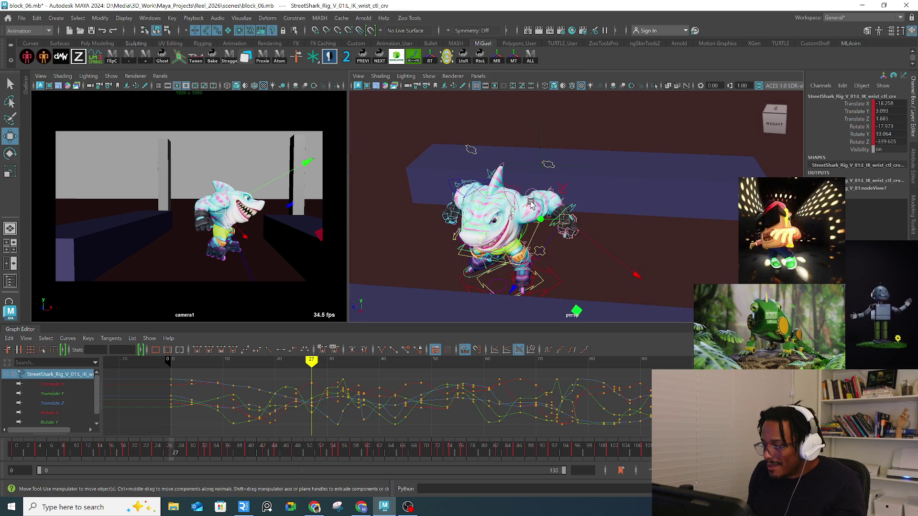
click(563, 190)
middle_drag(565, 178, 564, 184)
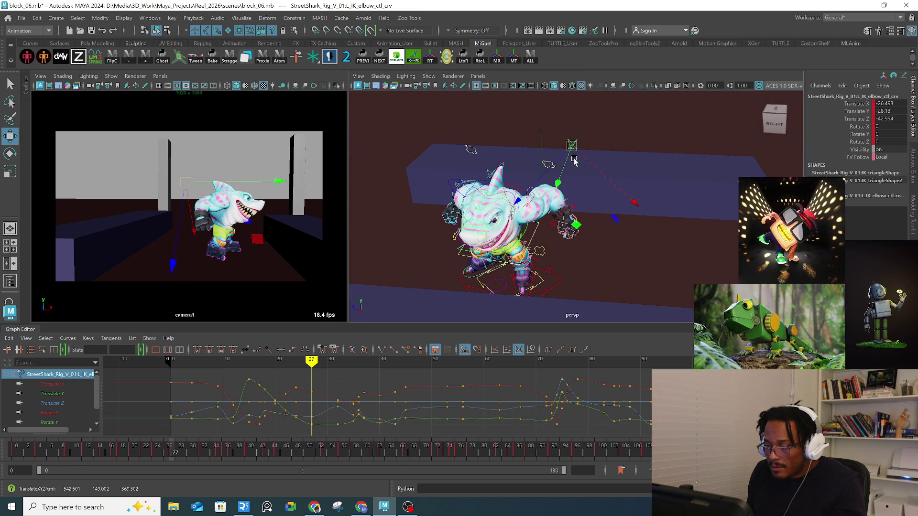
Step: Check the left clavicle and wrist controls, orbit around the shark, and scrub frames 24–27
click(514, 200)
key(w)
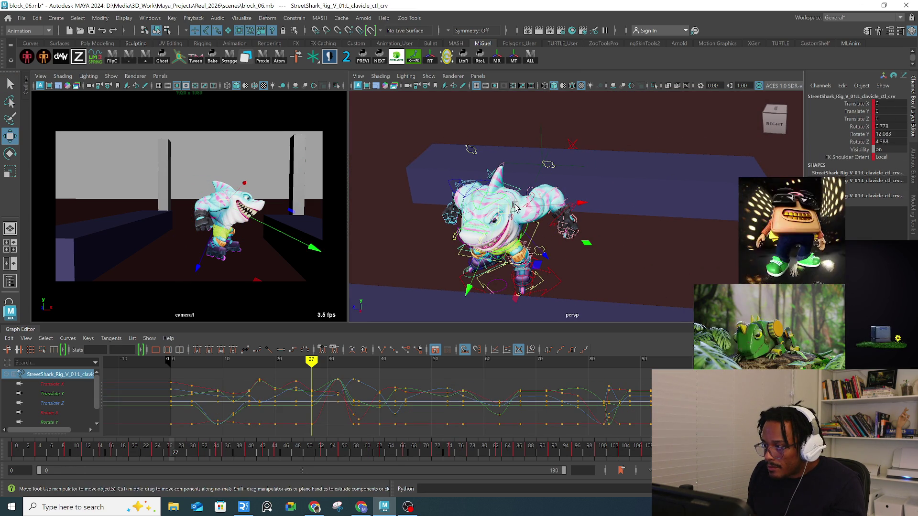
key(e)
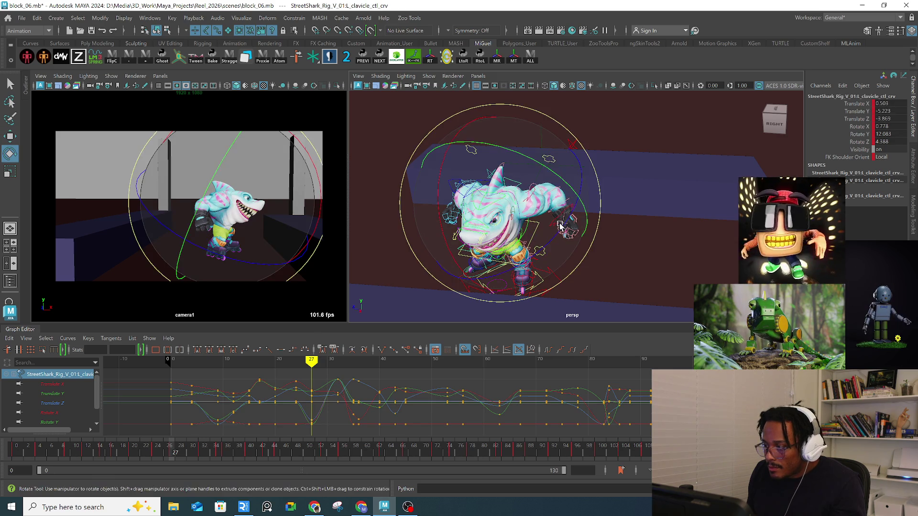
key(q)
click(569, 224)
mouse_move(593, 218)
alt+mouse_down()
mouse_move(635, 226)
mouse_move(614, 242)
mouse_move(582, 229)
mouse_move(602, 241)
mouse_move(588, 213)
alt+mouse_up()
key(w)
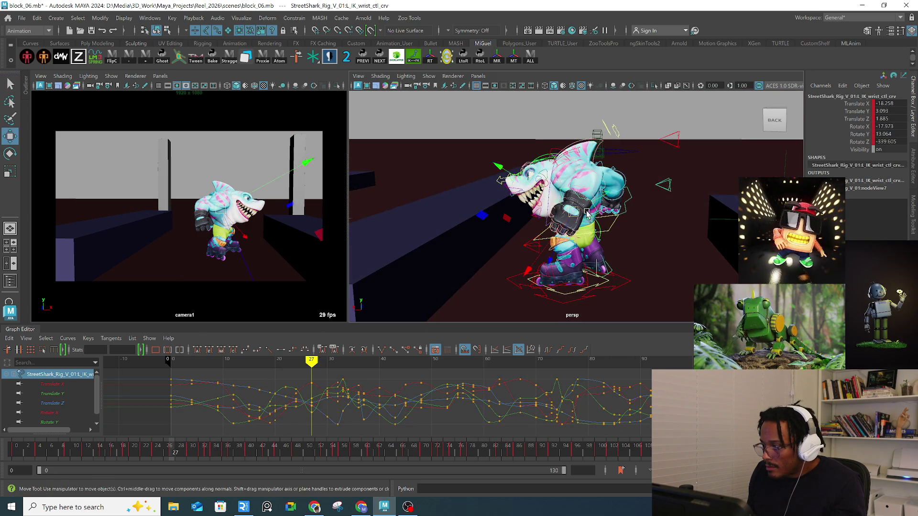
alt+drag(655, 227, 608, 228)
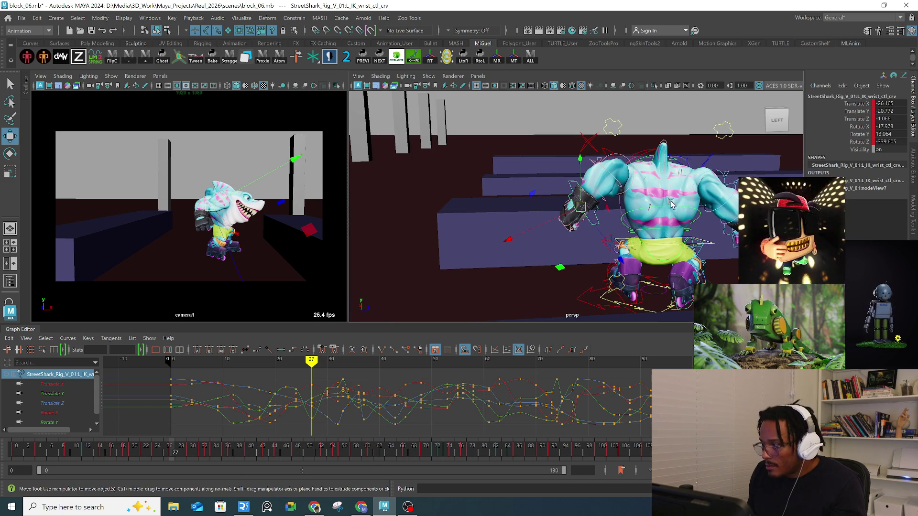
mouse_move(651, 188)
alt+mouse_down()
mouse_move(593, 213)
mouse_move(353, 205)
mouse_move(436, 206)
mouse_move(447, 195)
mouse_move(420, 205)
alt+mouse_up()
mouse_move(161, 454)
mouse_down()
mouse_move(154, 448)
mouse_move(182, 445)
mouse_move(148, 442)
mouse_move(244, 428)
mouse_move(222, 432)
mouse_up()
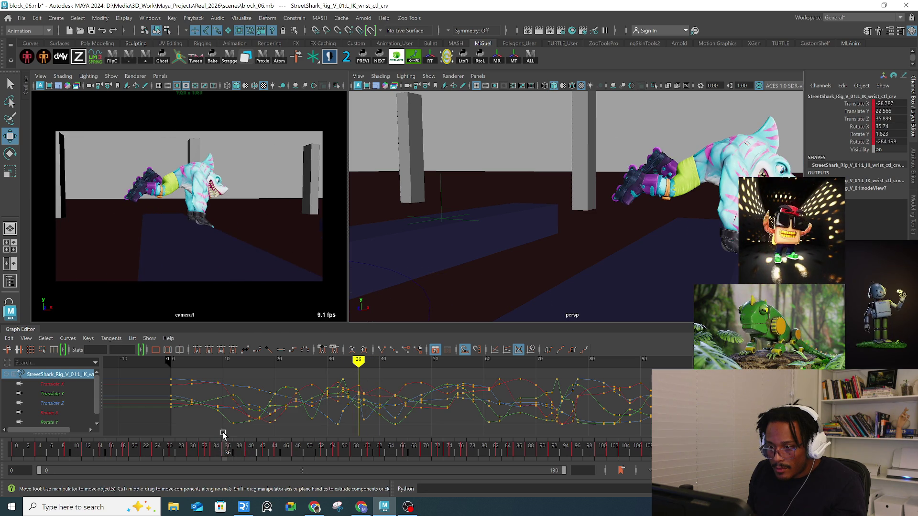
Step: Step back a frame and zoom in close around the right gloved hand
alt+drag(646, 242, 637, 231)
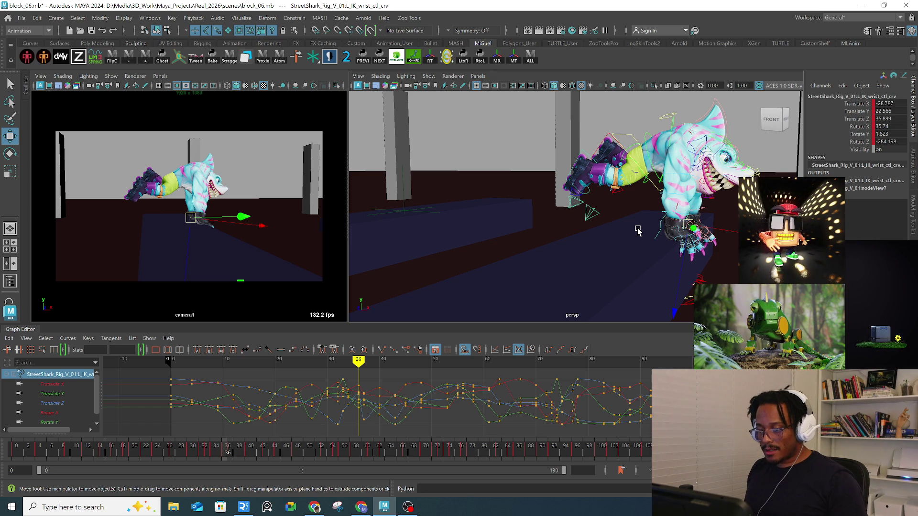
mouse_move(792, 175)
alt+mouse_down()
mouse_move(547, 219)
mouse_move(629, 247)
alt+mouse_up()
key(q)
click(547, 220)
key(e)
scroll(621, 247, up, 8)
key(q)
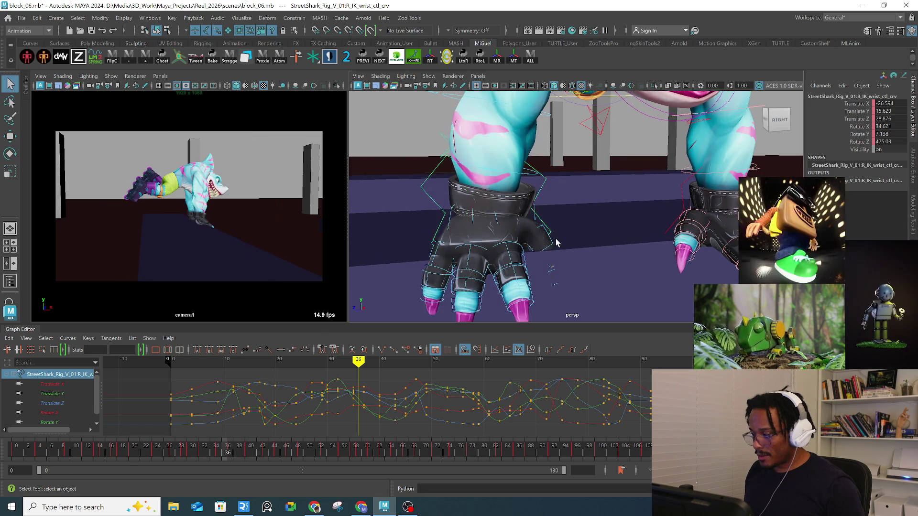
alt+drag(515, 242, 624, 245)
Step: Rotate the right thumb's base and second joint inward
click(645, 240)
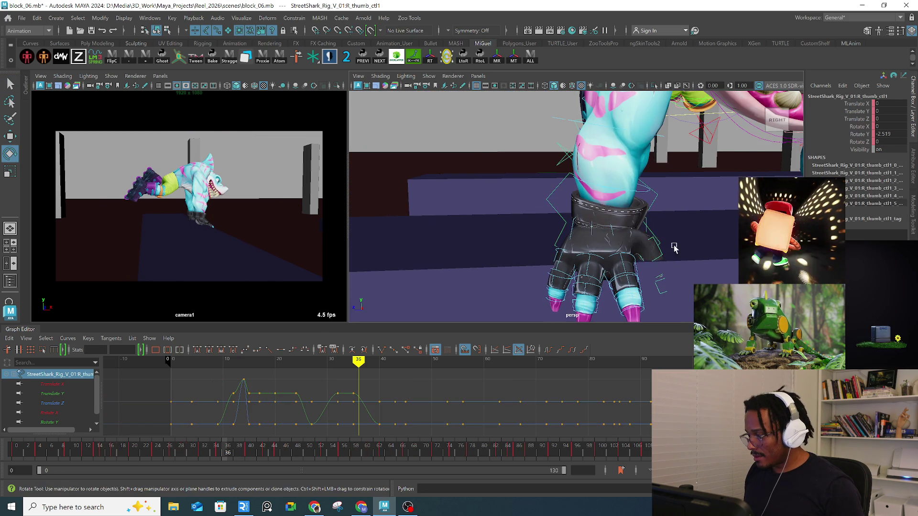
key(e)
mouse_move(724, 251)
mouse_down()
mouse_move(708, 182)
mouse_move(684, 232)
mouse_move(687, 247)
mouse_up()
key(q)
alt+middle_drag(687, 248, 665, 247)
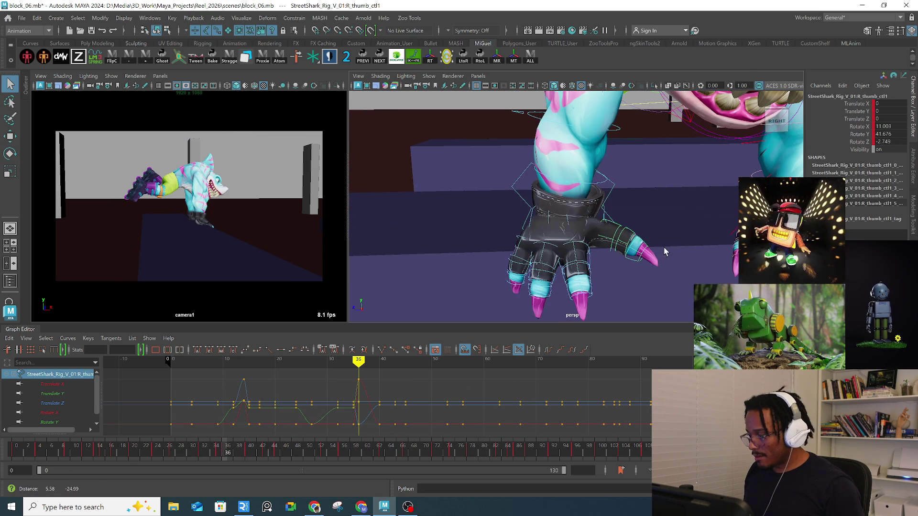
click(646, 233)
key(e)
drag(711, 204, 688, 244)
key(q)
key(f)
alt+drag(627, 242, 519, 235)
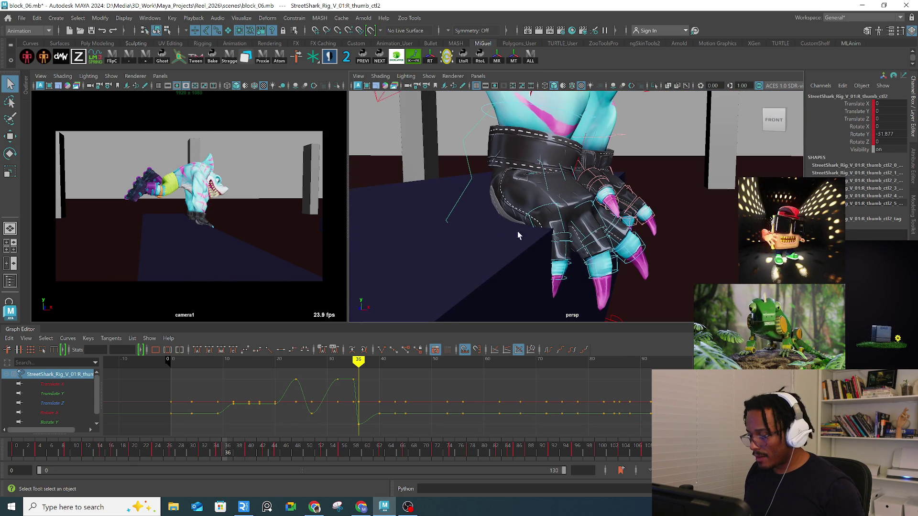
Step: Curl the right pinky's middle joint
click(564, 223)
click(585, 234)
click(586, 233)
key(e)
mouse_move(634, 199)
mouse_down()
mouse_move(638, 244)
mouse_move(570, 233)
mouse_up()
key(q)
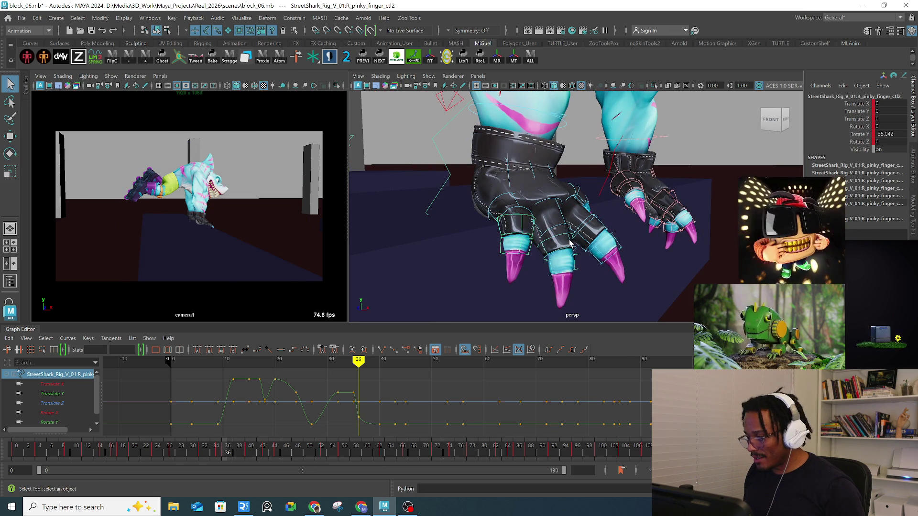
Step: Curl the right middle finger's second joint and swing its base joint
click(562, 256)
key(e)
drag(603, 261, 619, 281)
key(q)
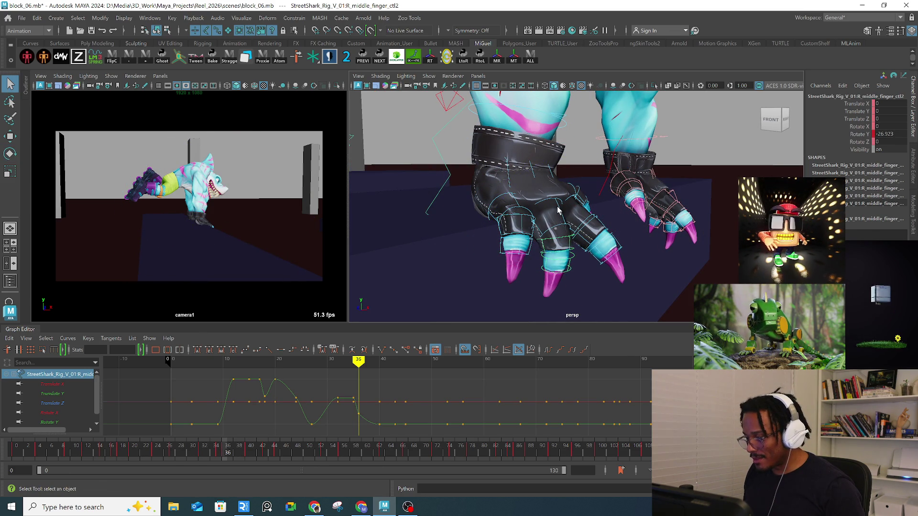
key(e)
click(560, 209)
drag(566, 213, 590, 220)
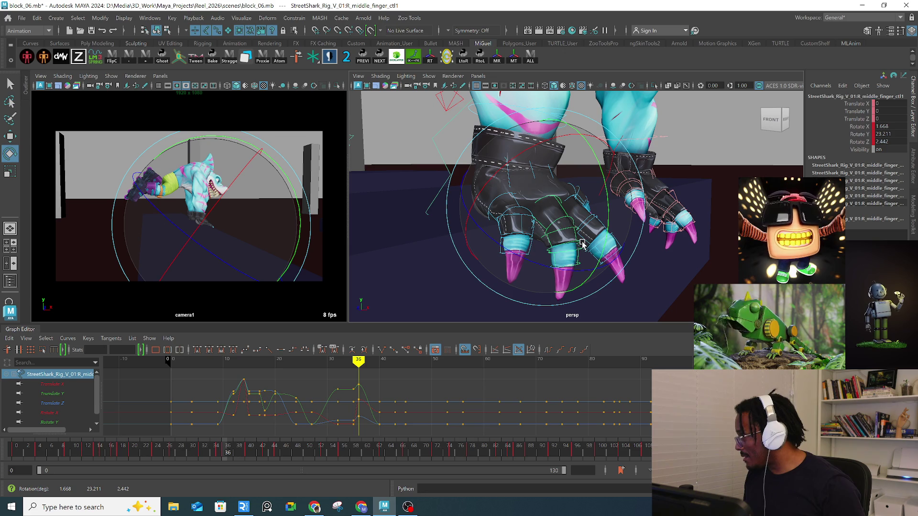
Step: Curl the right index finger's second joint to about -39.4° on Y
mouse_move(628, 226)
alt+mouse_down()
mouse_move(580, 226)
mouse_move(555, 253)
mouse_move(563, 271)
mouse_move(545, 253)
mouse_move(486, 231)
mouse_move(501, 234)
mouse_move(506, 201)
mouse_move(530, 207)
alt+mouse_up()
click(537, 225)
click(540, 229)
key(q)
click(482, 196)
click(484, 195)
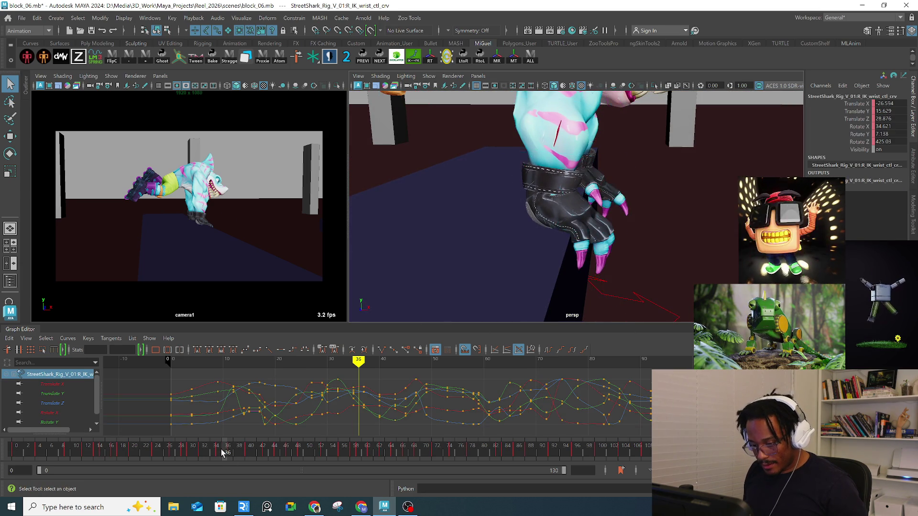
Step: Scrub from frame 35 to 37 and hide then show the rig controls to check the mesh
click(219, 452)
drag(220, 452, 227, 455)
mouse_move(593, 222)
alt+mouse_down()
mouse_move(580, 232)
mouse_move(645, 199)
mouse_move(633, 201)
alt+mouse_up()
key(e)
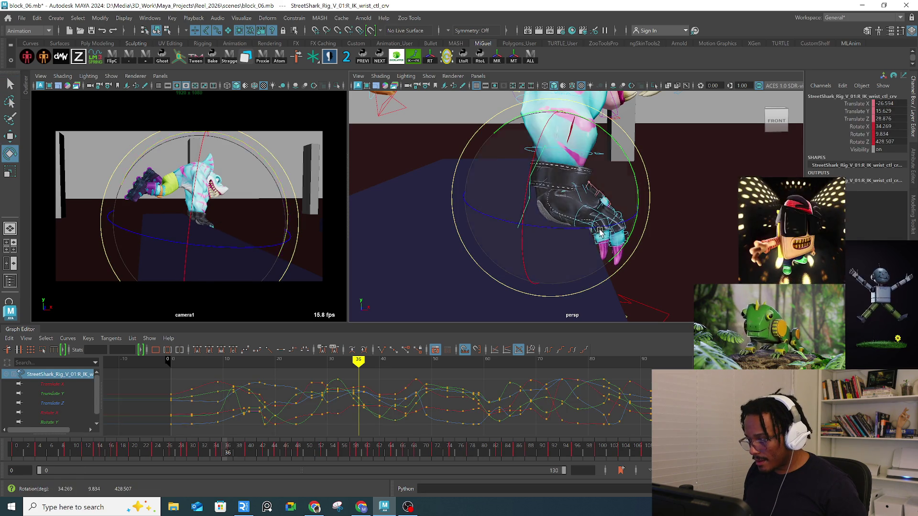
key(ctrl+h)
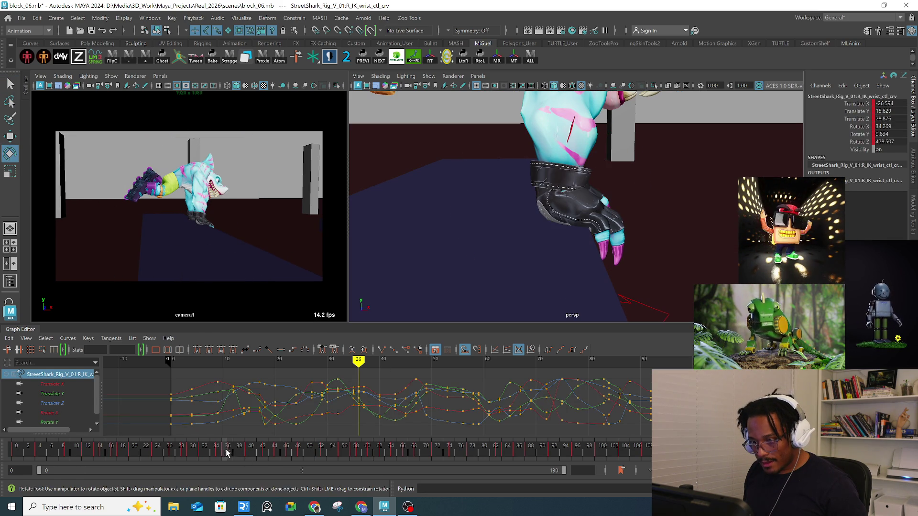
key(shift+h)
Step: Lift the right wrist IK up and back to about -29.2, 2.35, 20.7 at frame 37
key(w)
alt+drag(578, 239, 539, 169)
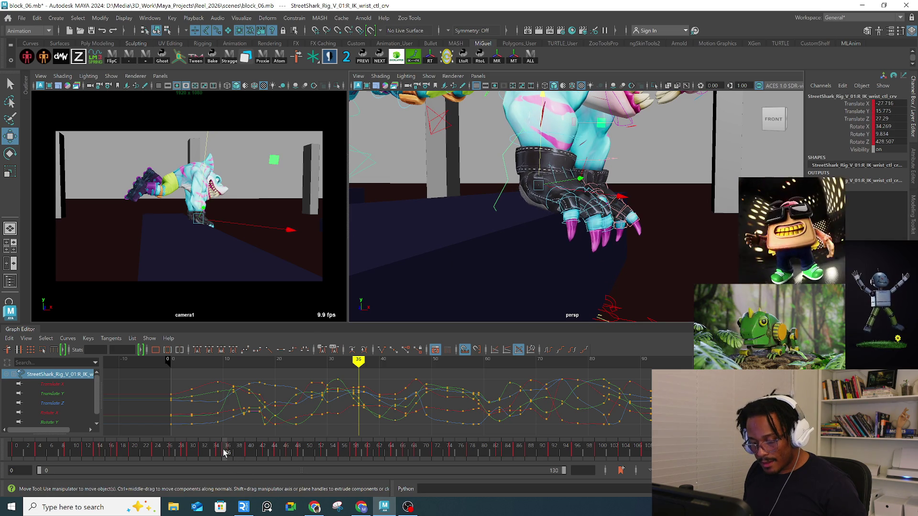
key(alt+period)
mouse_move(565, 167)
mouse_down()
mouse_move(573, 141)
mouse_move(589, 171)
mouse_up()
key(e)
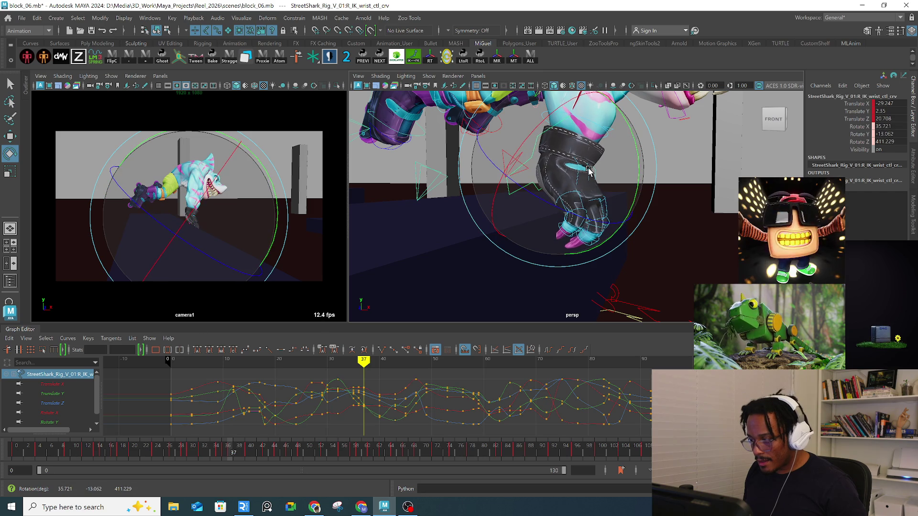
Step: Uncurl the right pinky and middle finger tips at frame 37
key(q)
click(569, 237)
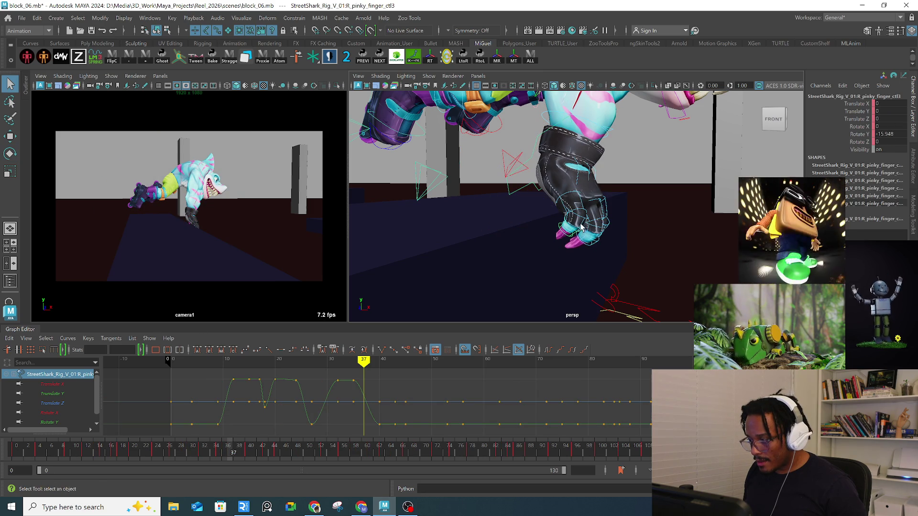
key(e)
drag(609, 238, 589, 248)
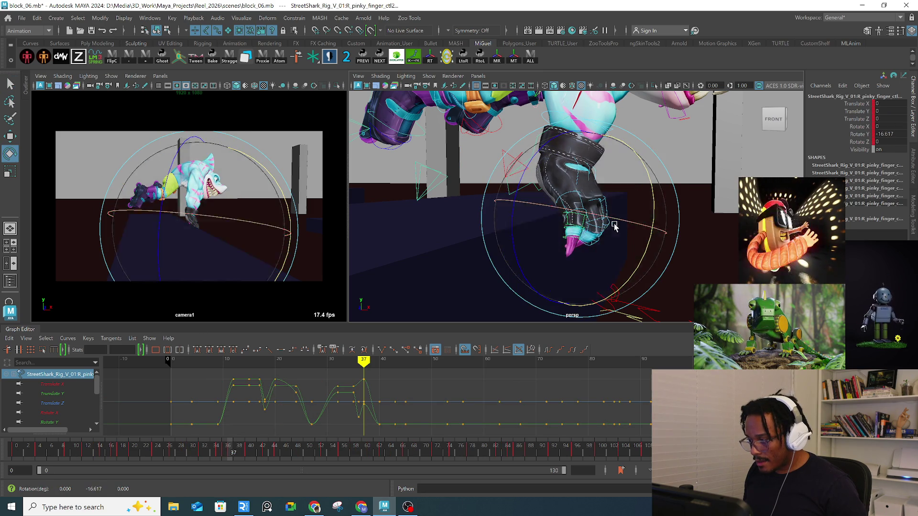
key(q)
click(598, 235)
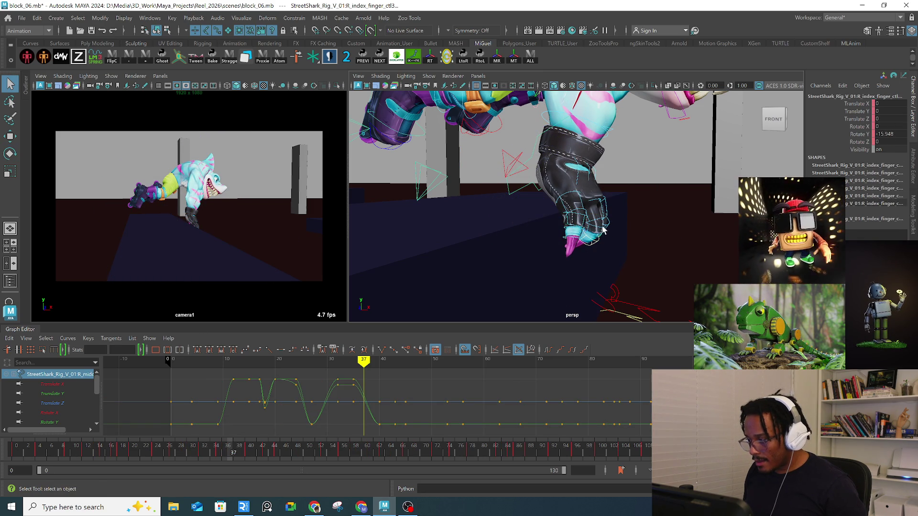
key(e)
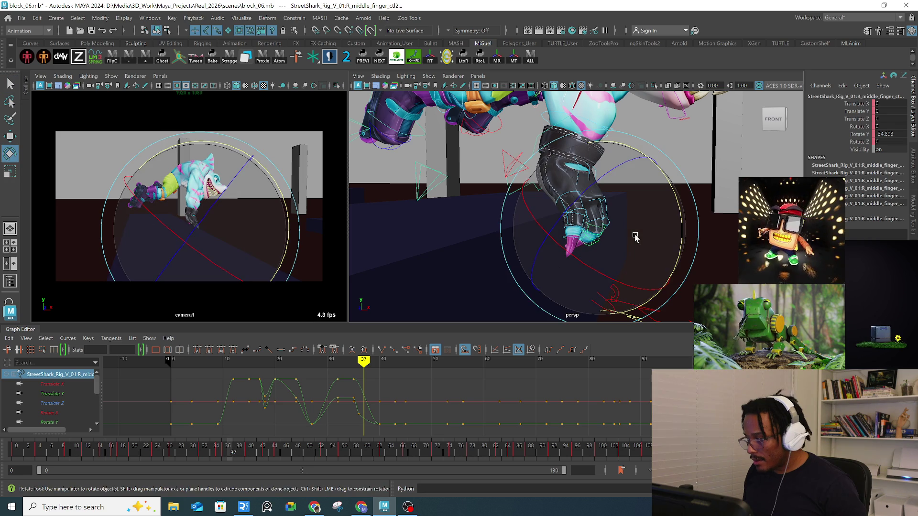
mouse_move(651, 215)
mouse_down()
mouse_move(679, 217)
mouse_move(682, 208)
mouse_move(633, 218)
mouse_up()
Step: Uncurl the right index finger and rotate its knuckle to re-angle the hand
key(q)
click(523, 234)
alt+drag(521, 233, 523, 241)
key(e)
key(q)
click(523, 190)
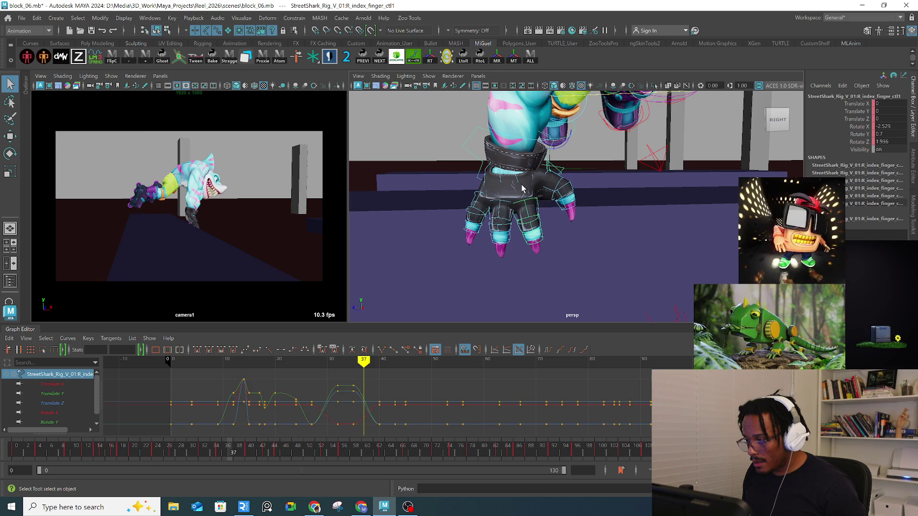
click(516, 184)
key(e)
drag(615, 174, 612, 203)
mouse_move(540, 220)
alt+mouse_down()
mouse_move(581, 241)
mouse_move(556, 173)
mouse_move(551, 200)
alt+mouse_up()
Step: Rotate the right thumb meta control to about 16.3°, -29.0°, -5.4°, then check frames around 37
key(q)
click(550, 170)
key(e)
mouse_move(500, 158)
mouse_down()
mouse_move(550, 172)
mouse_move(693, 135)
mouse_up()
key(q)
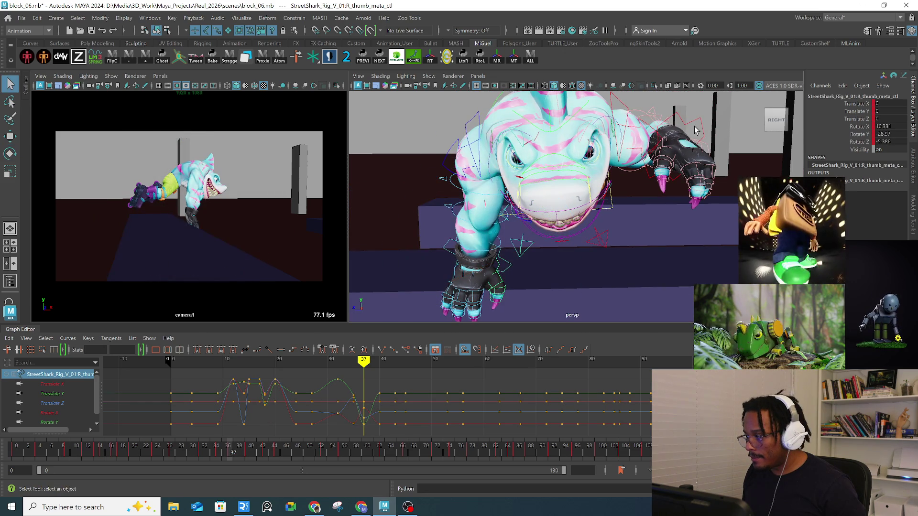
click(698, 123)
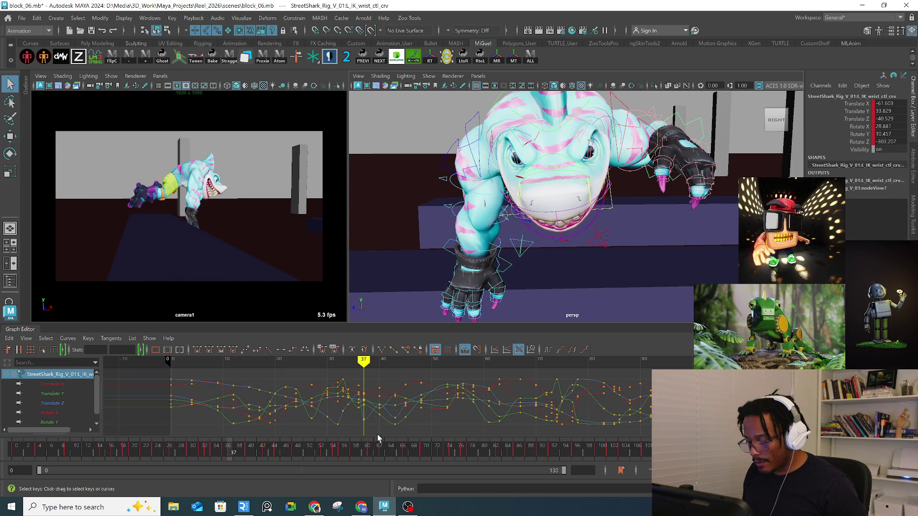
drag(228, 452, 229, 452)
Step: Delete the left wrist key and the left clavicle key at frame 37
right_click(230, 451)
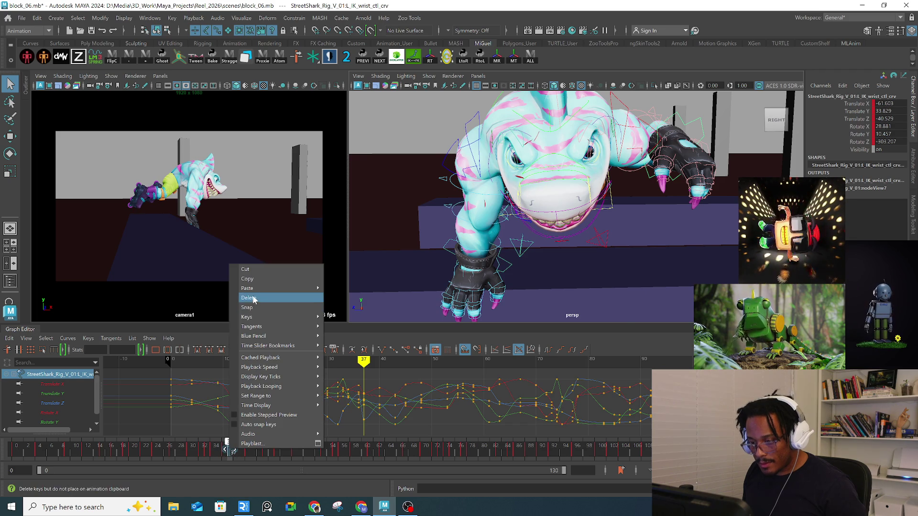
click(251, 295)
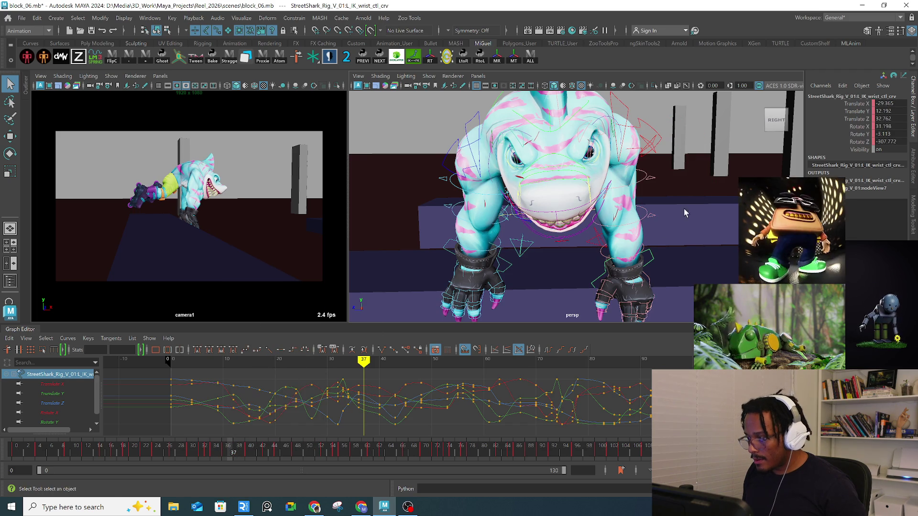
alt+right_drag(682, 222, 621, 183)
click(606, 154)
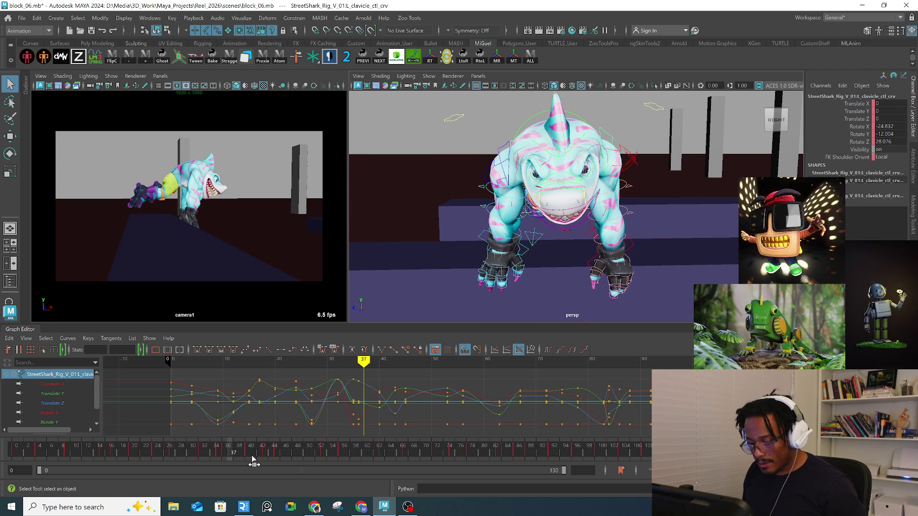
right_click(225, 453)
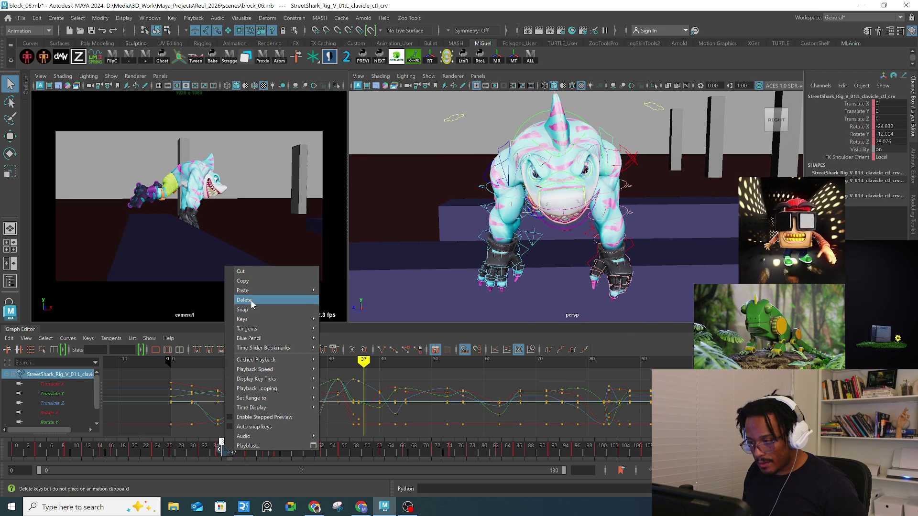
click(251, 304)
Step: Rotate the chest control to lean the shark's torso
alt+drag(581, 147, 516, 141)
click(516, 140)
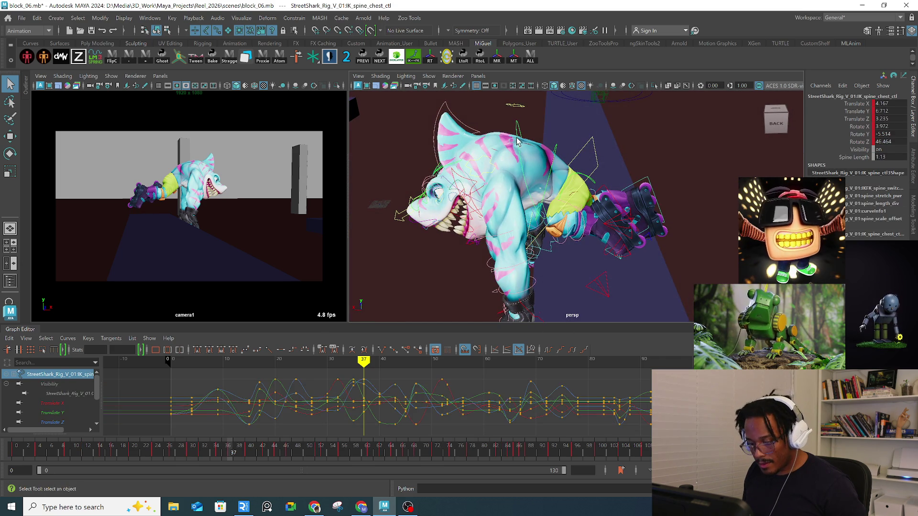
key(e)
alt+drag(523, 157, 564, 169)
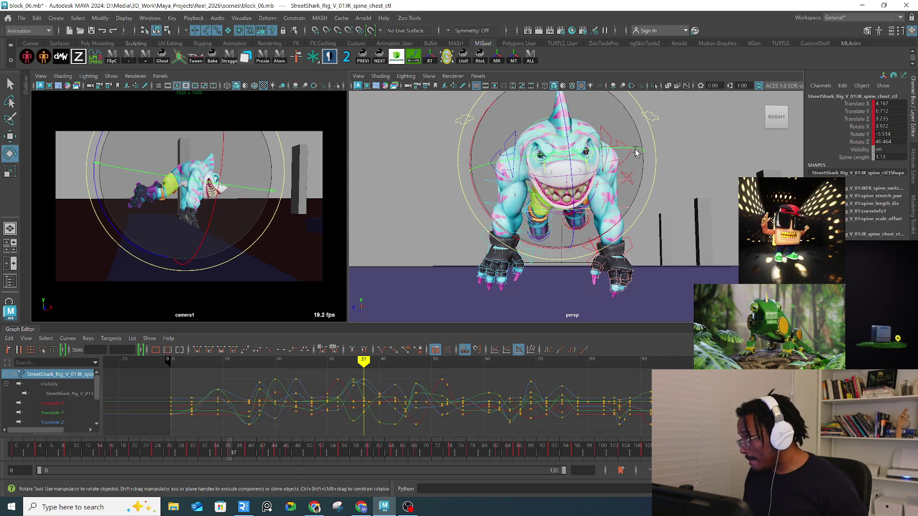
drag(649, 125, 656, 137)
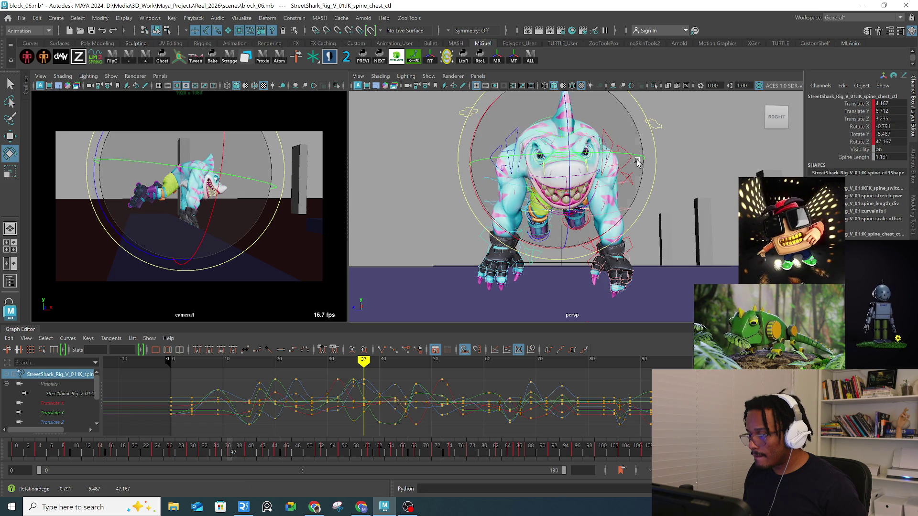
Step: Move the left clavicle control to shift the shoulder up and out
click(588, 164)
key(w)
mouse_move(588, 164)
mouse_down()
mouse_move(581, 161)
mouse_move(567, 215)
mouse_up()
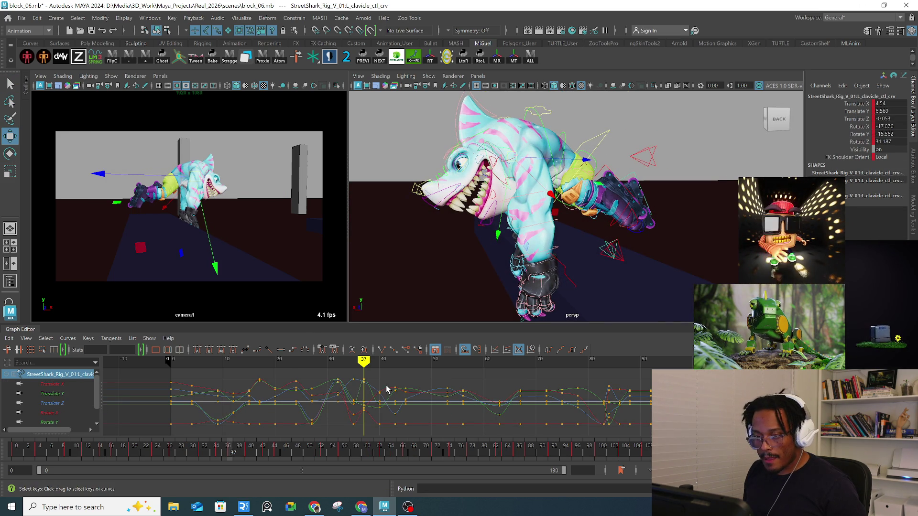
Step: At frame 38, select the left wrist IK control and lower the left hand
drag(238, 457, 241, 453)
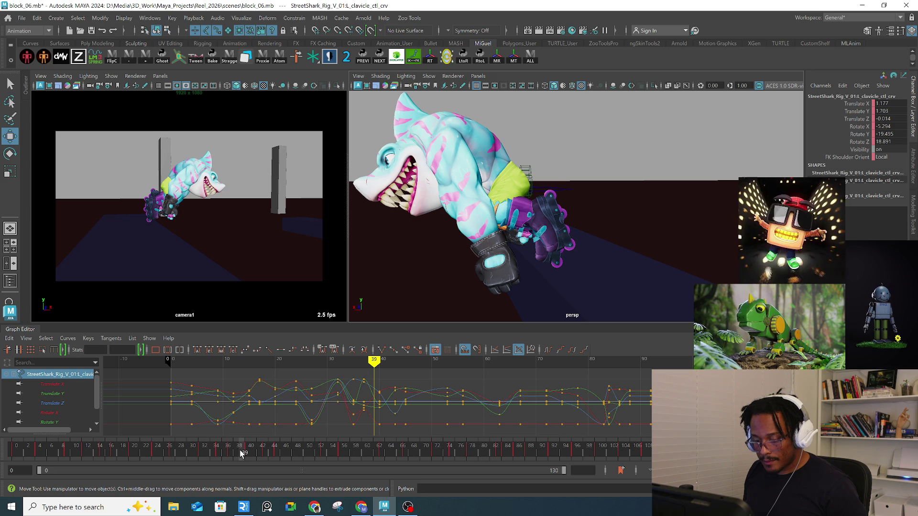
click(238, 449)
key(q)
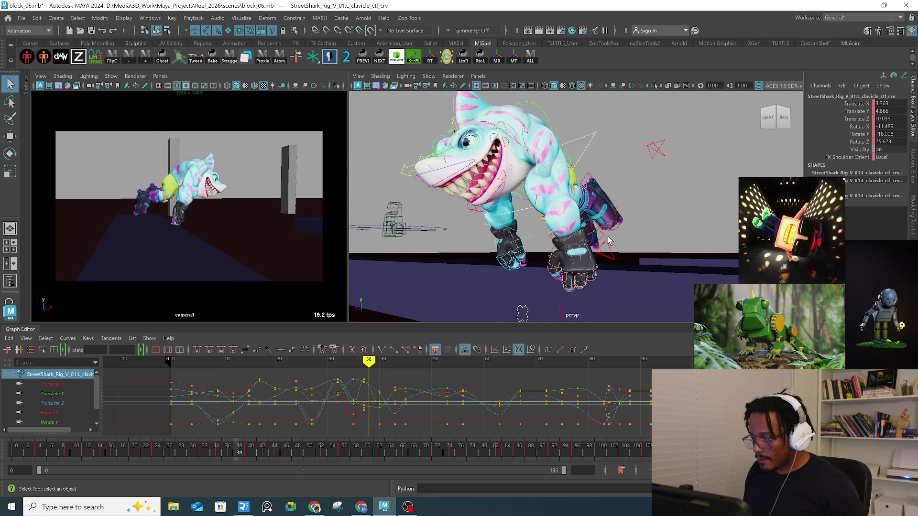
click(608, 242)
mouse_move(608, 242)
alt+mouse_down()
mouse_move(659, 250)
mouse_move(609, 264)
mouse_move(614, 277)
alt+mouse_up()
drag(224, 458, 238, 457)
key(w)
mouse_move(550, 231)
mouse_down()
mouse_move(537, 245)
mouse_move(574, 264)
mouse_move(554, 261)
mouse_move(652, 287)
mouse_move(625, 270)
mouse_move(621, 231)
mouse_up()
Step: Place the left hand onto the rail, around -48.2, -0.4, 19.9
key(e)
key(w)
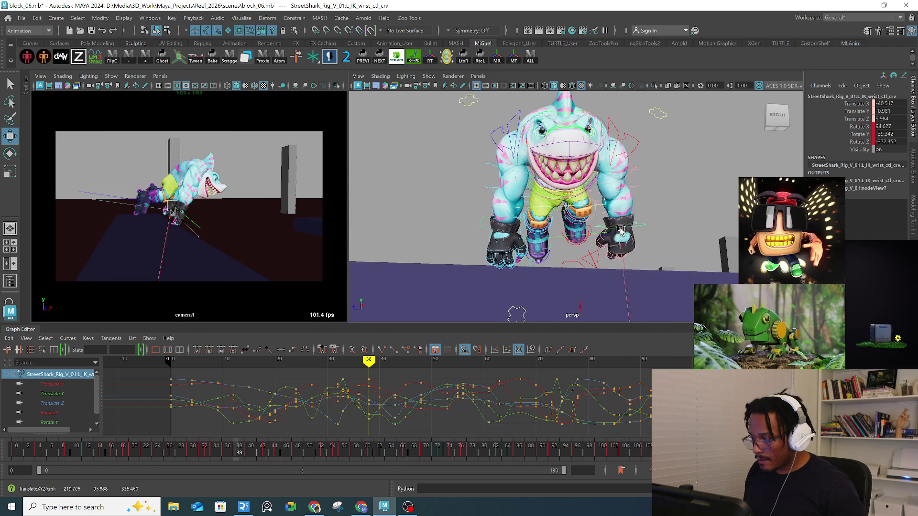
drag(176, 212, 179, 214)
mouse_move(618, 272)
alt+mouse_down()
mouse_move(609, 256)
mouse_move(593, 260)
alt+mouse_up()
key(q)
mouse_move(548, 283)
alt+mouse_down()
mouse_move(558, 251)
mouse_move(588, 270)
mouse_move(580, 279)
mouse_move(549, 266)
mouse_move(581, 284)
alt+mouse_up()
click(555, 256)
click(546, 230)
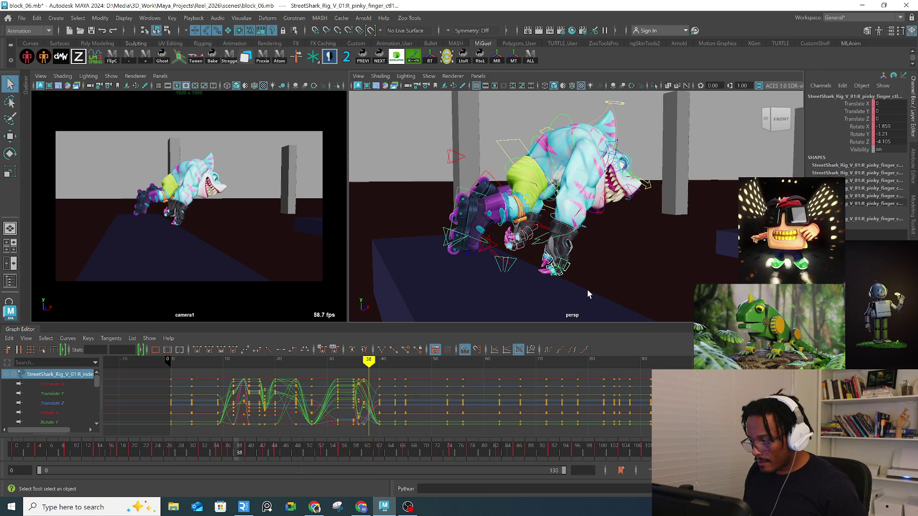
Step: At frame 38, set the right pinky finger's Rotate X, Y and Z to 0
mouse_move(234, 452)
mouse_down()
mouse_move(220, 452)
mouse_move(235, 453)
mouse_up()
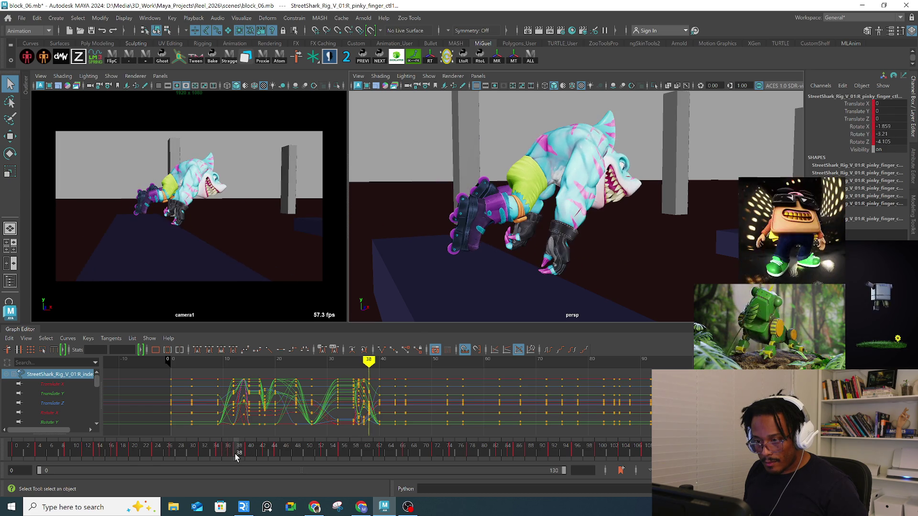
alt+drag(531, 258, 621, 266)
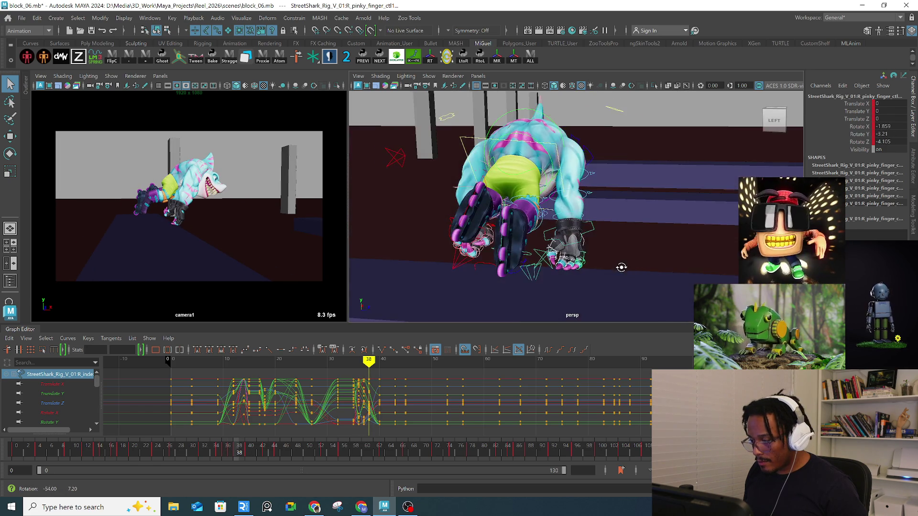
drag(884, 142, 890, 133)
shift+click(890, 128)
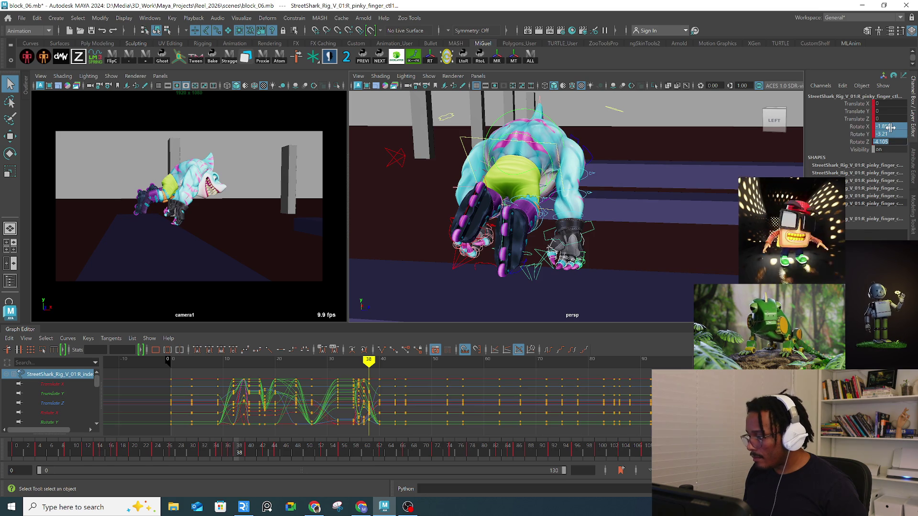
text(0)
key(Return)
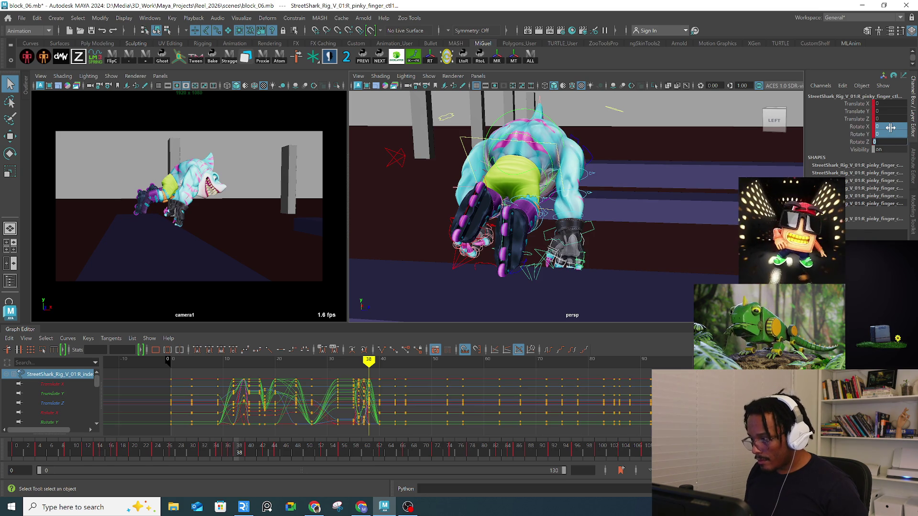
key(ctrl+z)
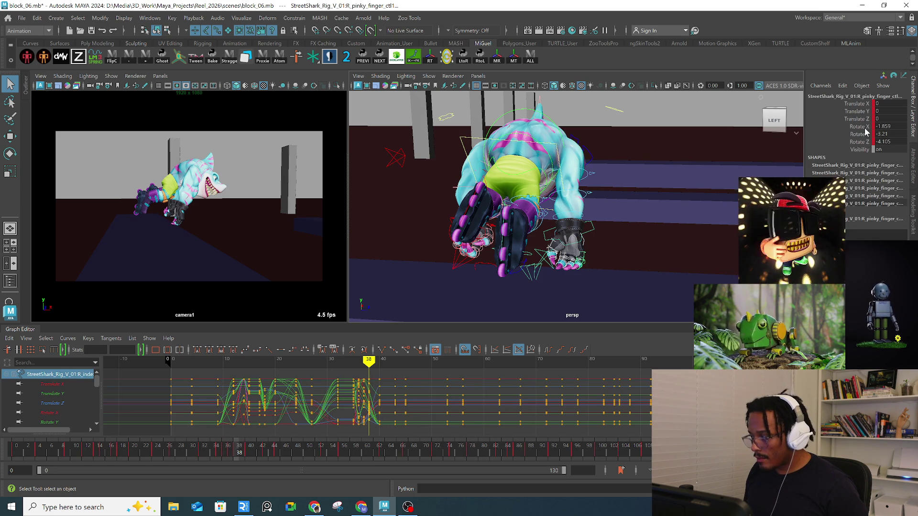
drag(860, 126, 861, 142)
text(0)
key(Return)
Step: Rotate the right wrist IK control to a new angle and nudge the hand up
mouse_move(619, 188)
alt+mouse_down()
mouse_move(613, 238)
mouse_move(547, 231)
alt+mouse_up()
click(546, 232)
key(e)
mouse_move(616, 227)
mouse_down()
mouse_move(614, 286)
mouse_move(598, 282)
mouse_move(576, 246)
mouse_move(601, 253)
mouse_up()
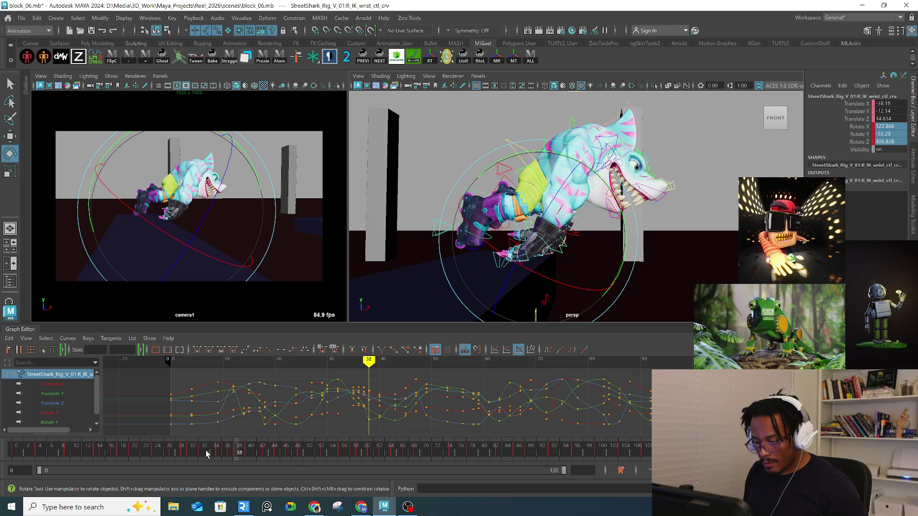
click(230, 449)
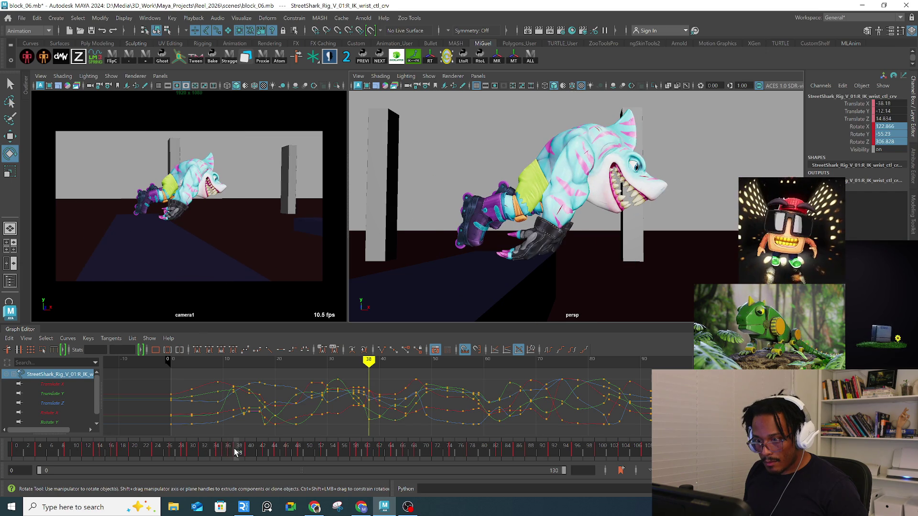
click(239, 449)
key(w)
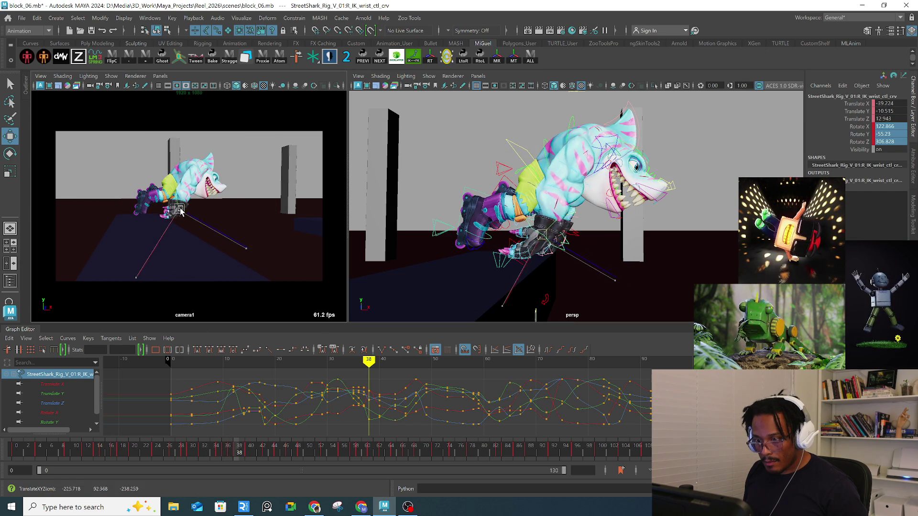
drag(183, 209, 187, 205)
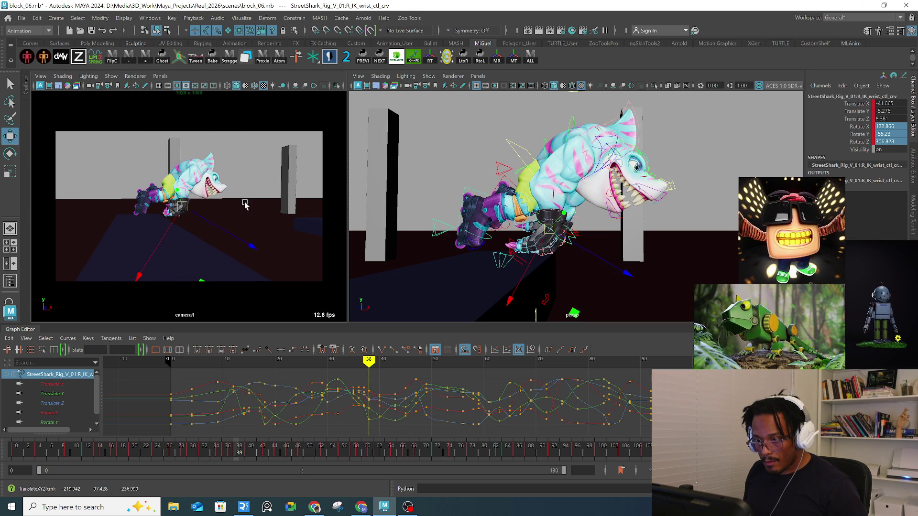
Step: Drop the right clavicle down and back at frame 38, then lower it at frame 40
click(606, 146)
key(w)
drag(593, 160, 600, 152)
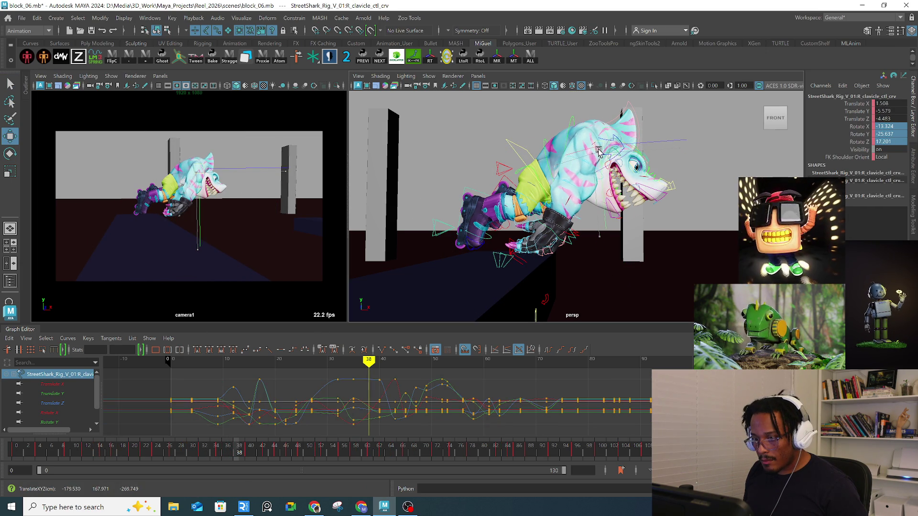
mouse_move(229, 456)
mouse_down()
mouse_move(221, 453)
mouse_move(246, 450)
mouse_up()
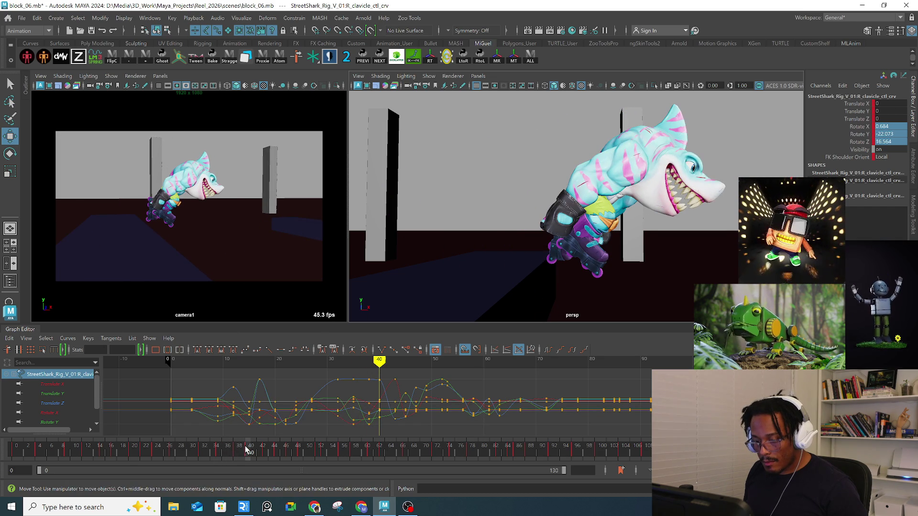
drag(189, 179, 190, 194)
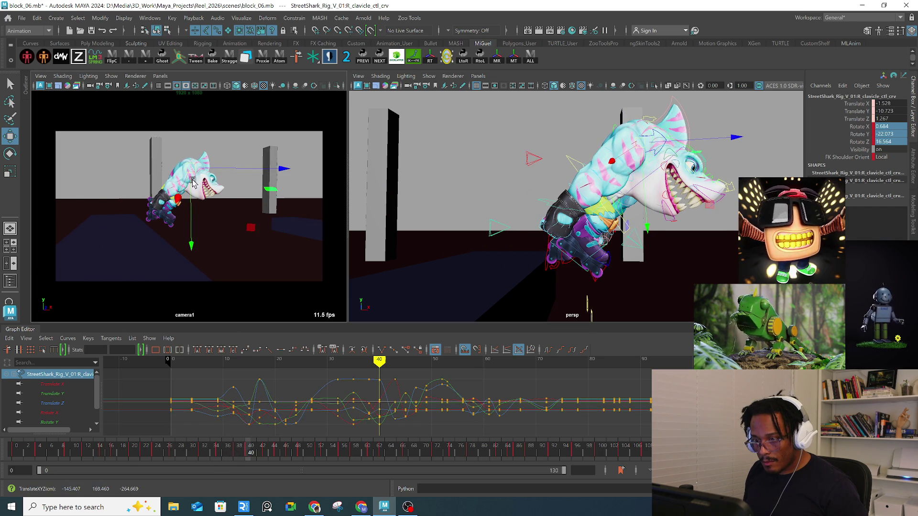
key(e)
key(w)
click(560, 209)
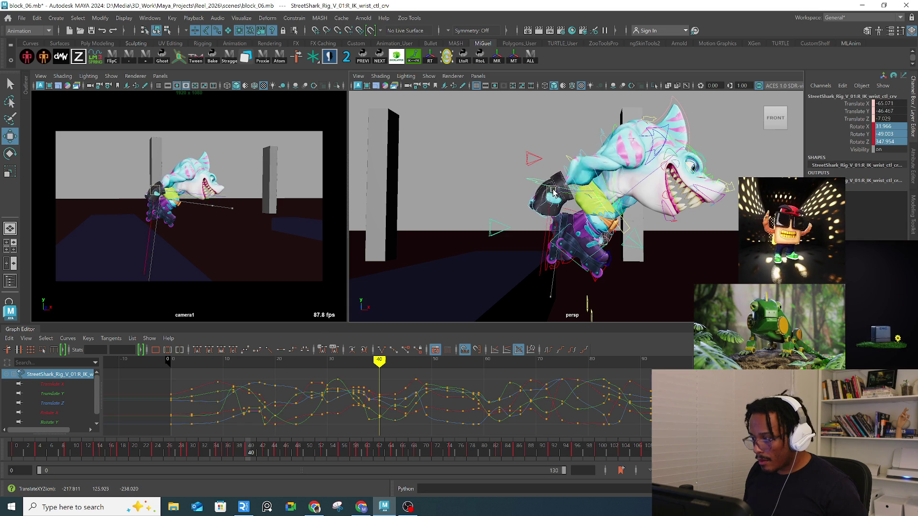
Step: Select the right wrist IK control and rotate the right hand further back
alt+drag(554, 193, 538, 239)
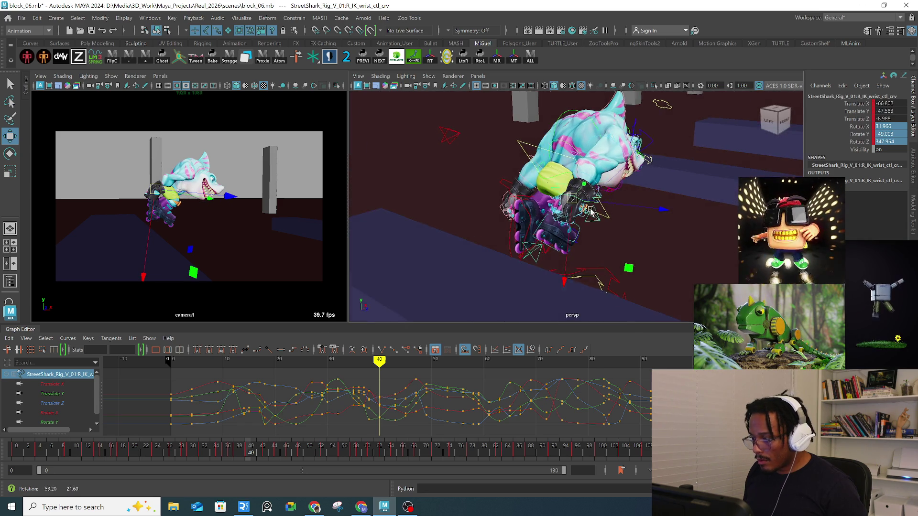
click(537, 248)
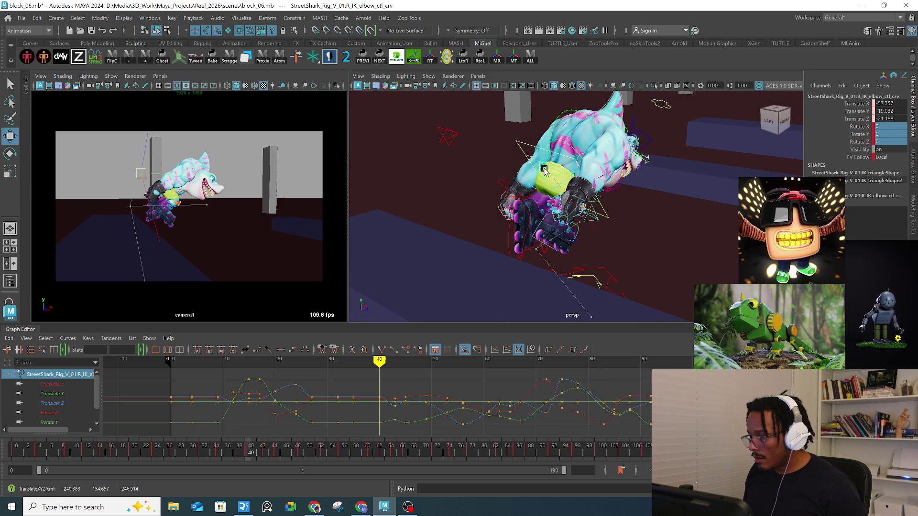
alt+drag(613, 200, 575, 190)
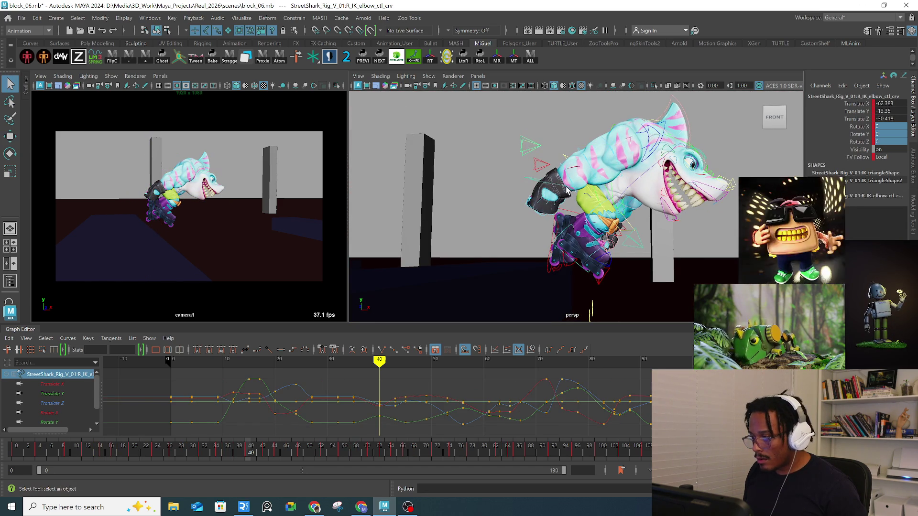
click(565, 190)
key(e)
key(w)
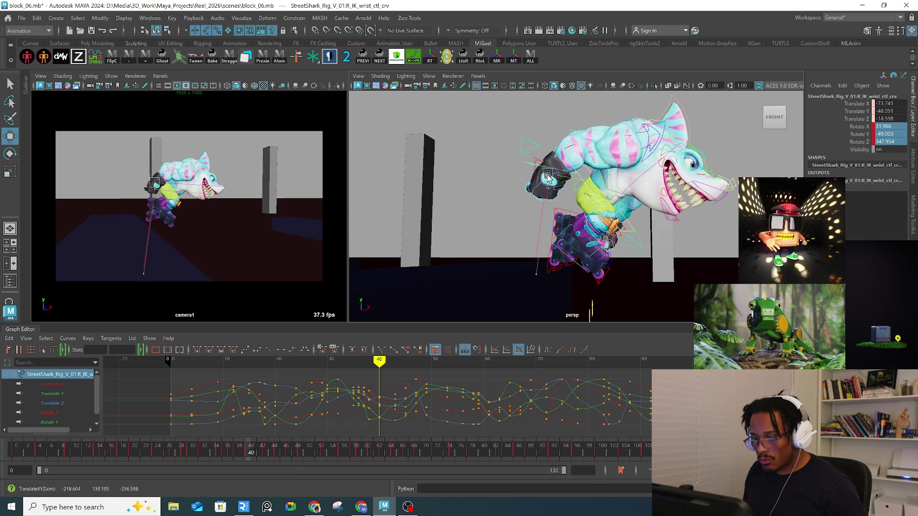
key(e)
drag(589, 153, 616, 147)
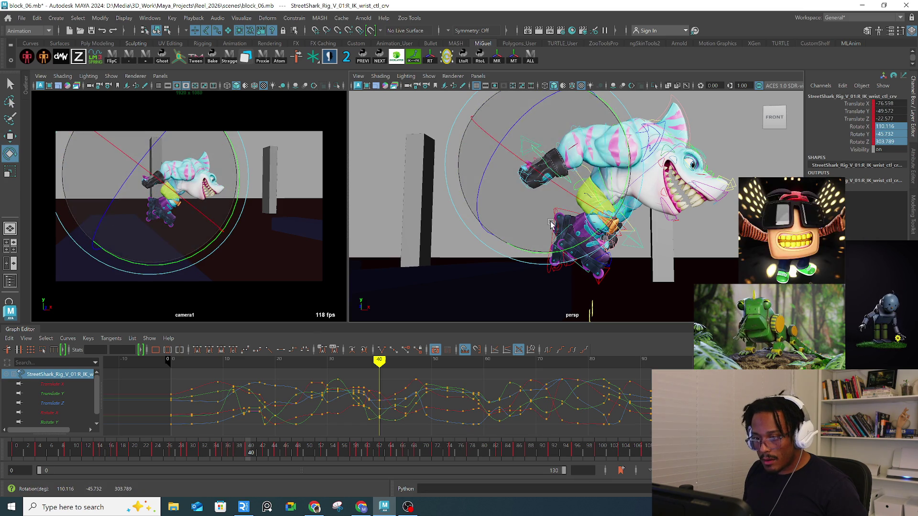
drag(627, 156, 560, 172)
key(w)
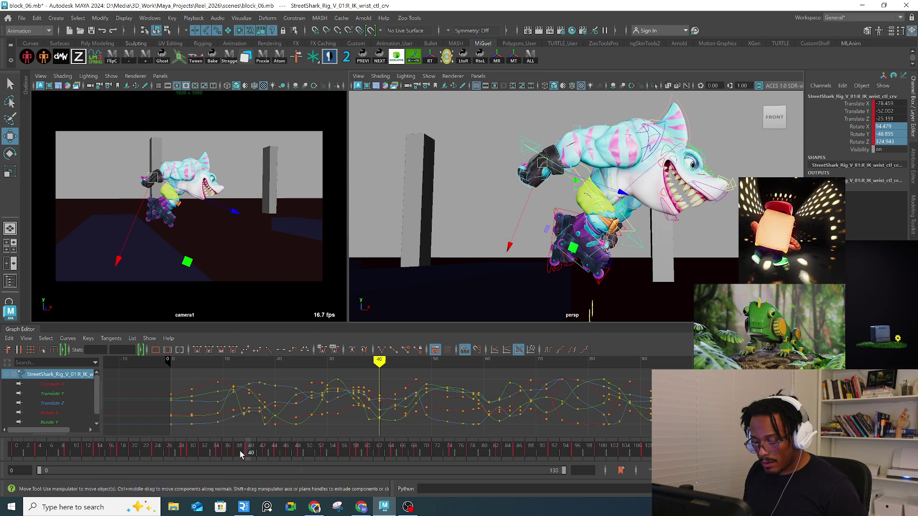
Step: Move the right hand at frame 39 to about -78.8, -47.0, -18.3 and review the motion
click(238, 454)
mouse_move(238, 454)
mouse_down()
mouse_move(214, 454)
mouse_move(248, 451)
mouse_move(204, 455)
mouse_move(244, 453)
mouse_up()
drag(167, 190, 176, 213)
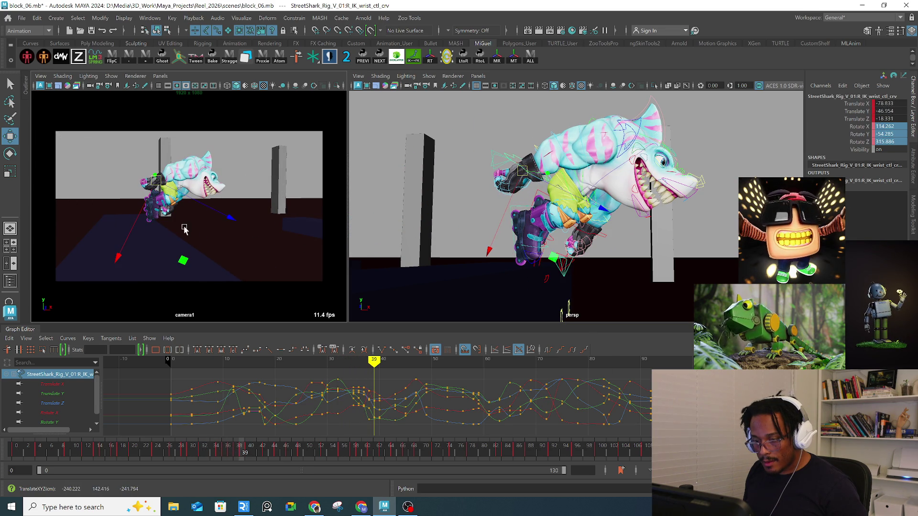
click(240, 452)
drag(242, 452, 247, 452)
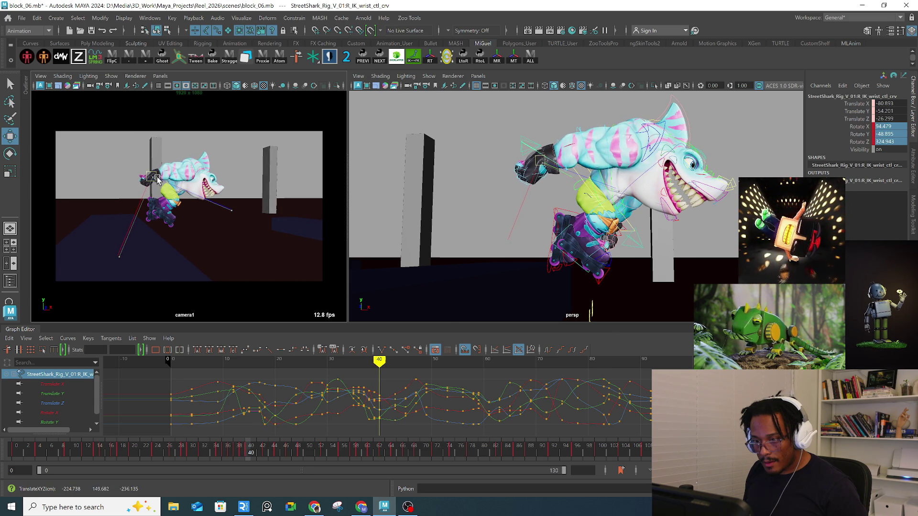
Step: Select the left wrist IK control at frame 38 and frame the view on it
click(160, 180)
key(comma)
key(f)
mouse_move(566, 149)
alt+mouse_down()
mouse_move(574, 158)
mouse_move(555, 167)
mouse_move(612, 174)
mouse_move(599, 178)
alt+mouse_up()
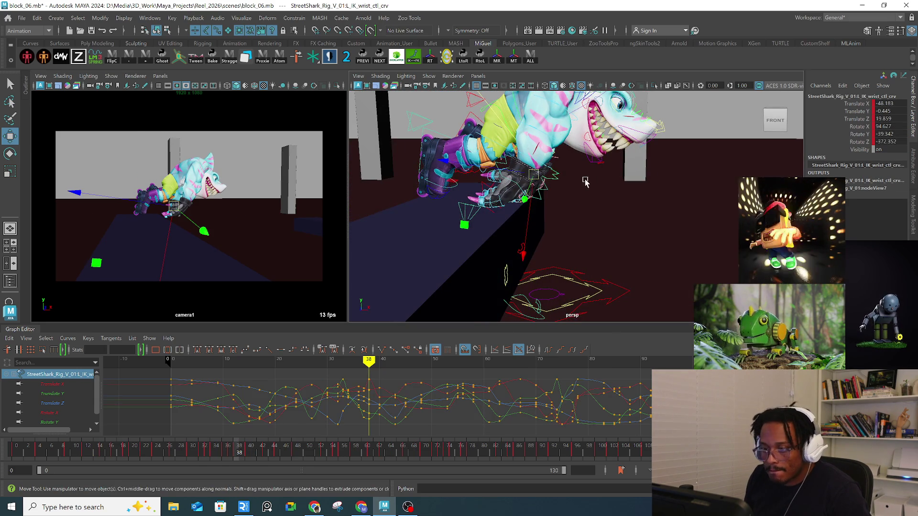
Step: At frame 38, move the right wrist IK control to reposition the hand
key(q)
click(521, 193)
key(w)
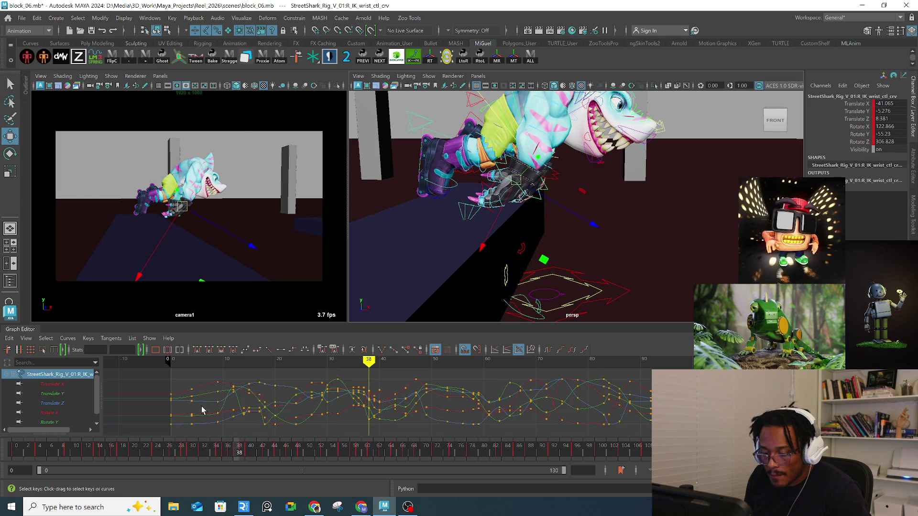
click(236, 454)
drag(185, 210, 189, 215)
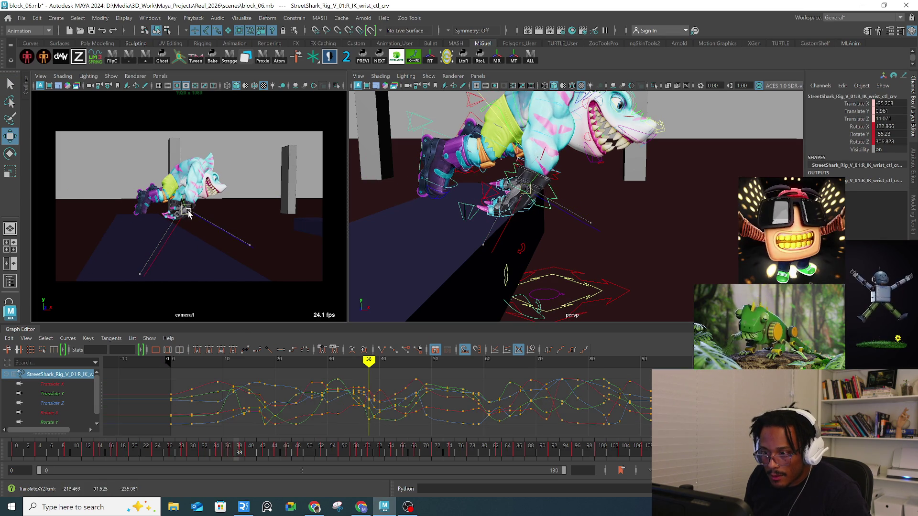
Step: Toggle camera1's lighting, texture, default-material and shading buttons for a grey silhouette on black
click(271, 87)
click(262, 90)
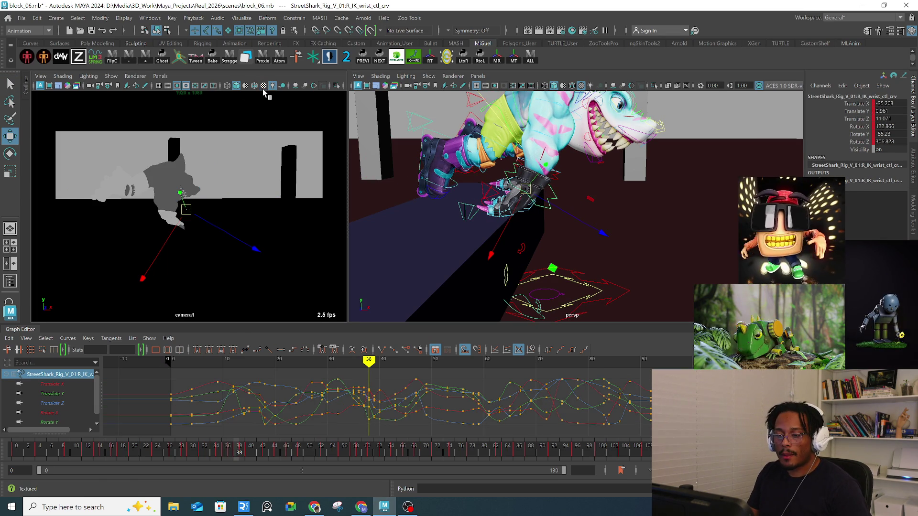
click(238, 86)
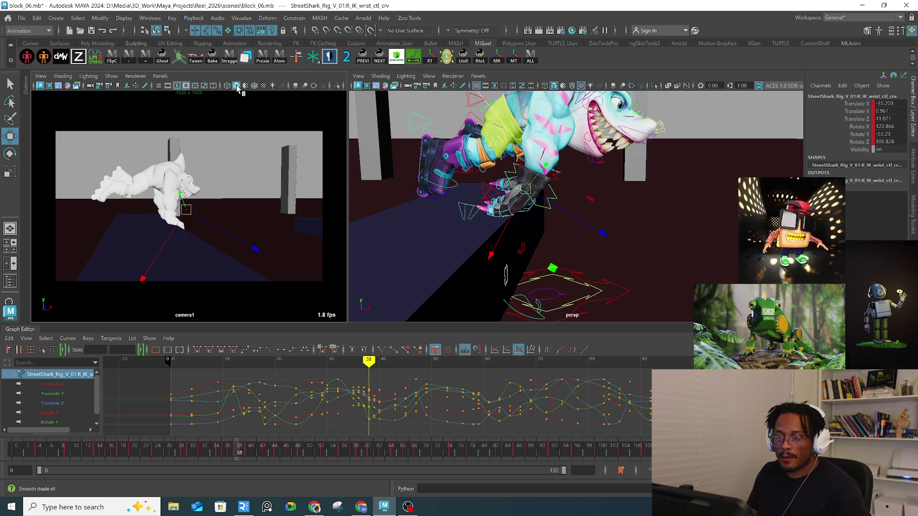
click(263, 89)
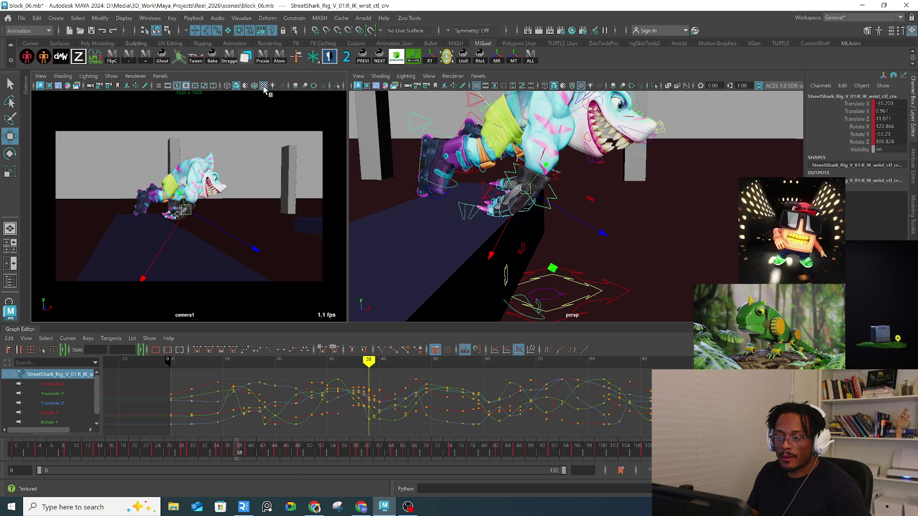
click(264, 90)
click(247, 90)
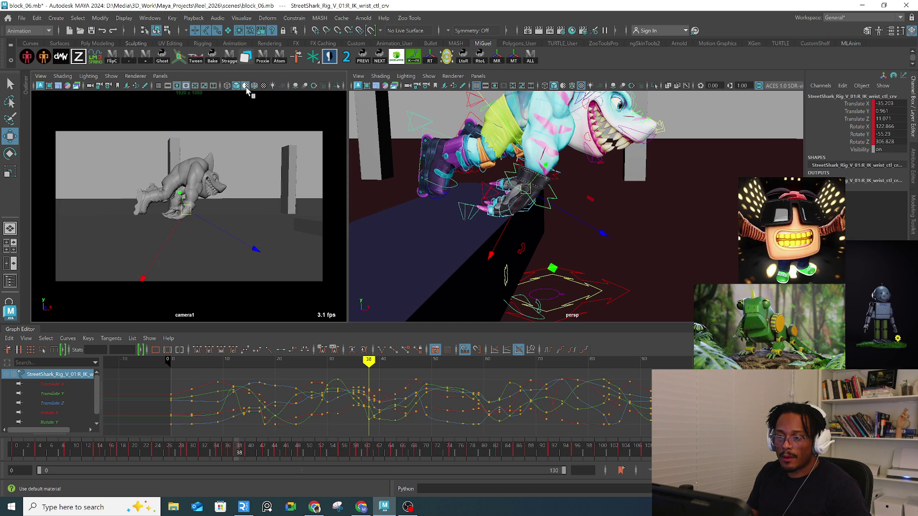
click(247, 90)
key(4)
click(237, 90)
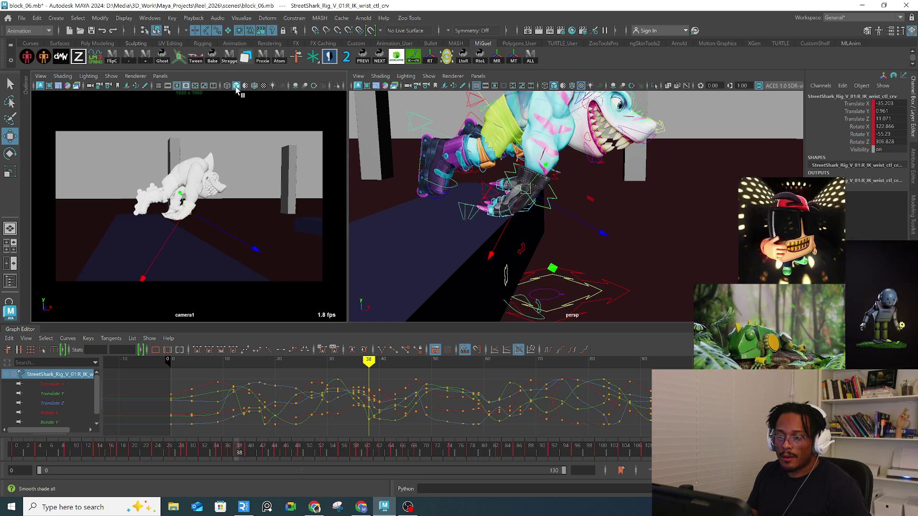
click(272, 88)
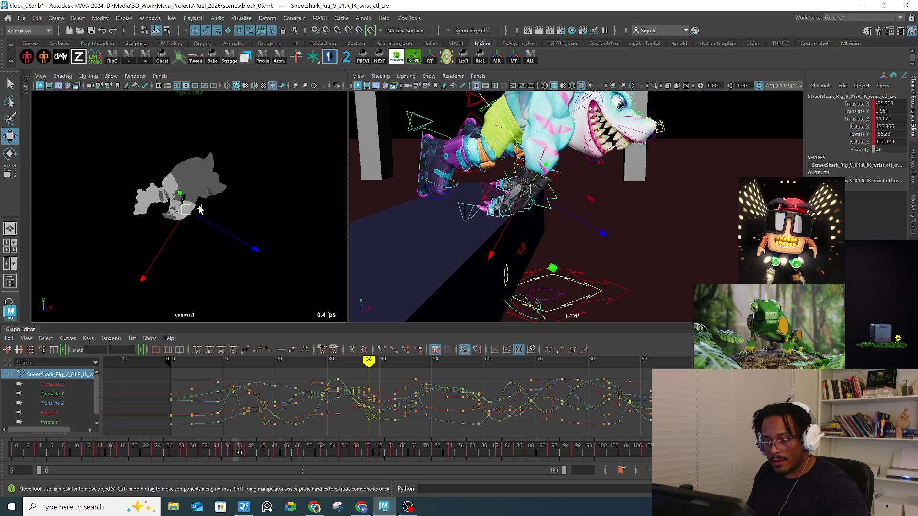
drag(187, 212, 180, 199)
Step: Rotate the right wrist IK control to a new angle
key(e)
drag(116, 220, 133, 254)
alt+drag(524, 196, 511, 177)
Step: Lower and pull back the left hand, then rotate the left wrist
key(q)
click(512, 171)
key(w)
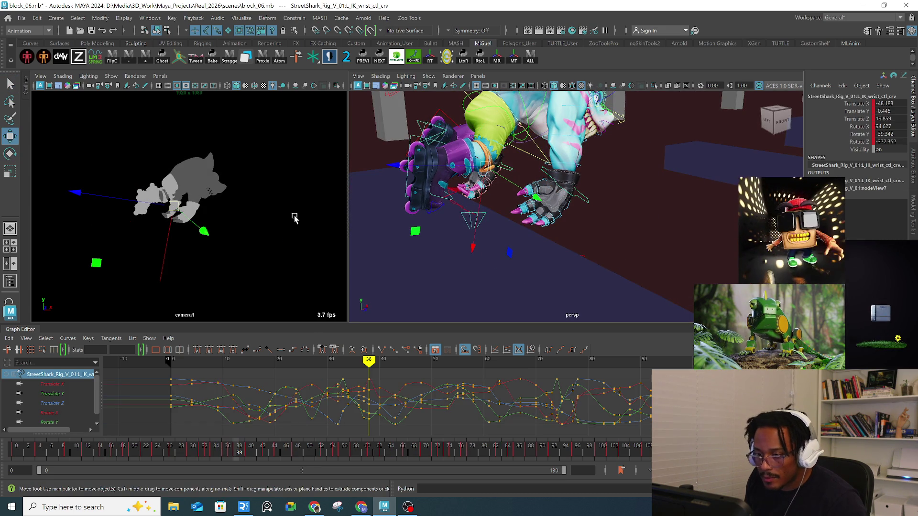
drag(182, 210, 179, 258)
key(e)
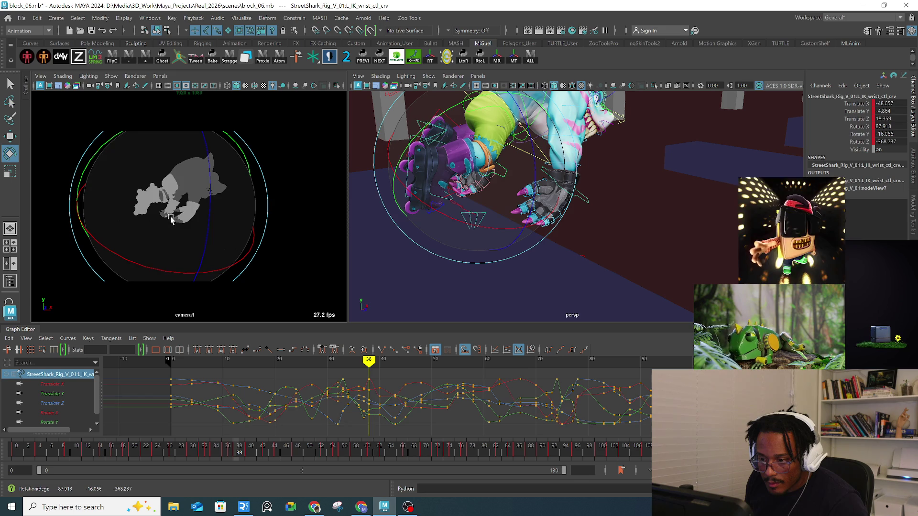
mouse_move(239, 447)
mouse_down()
mouse_move(186, 452)
mouse_move(247, 452)
mouse_up()
Step: At frame 40, move and rotate the left wrist IK control into its final spot
key(w)
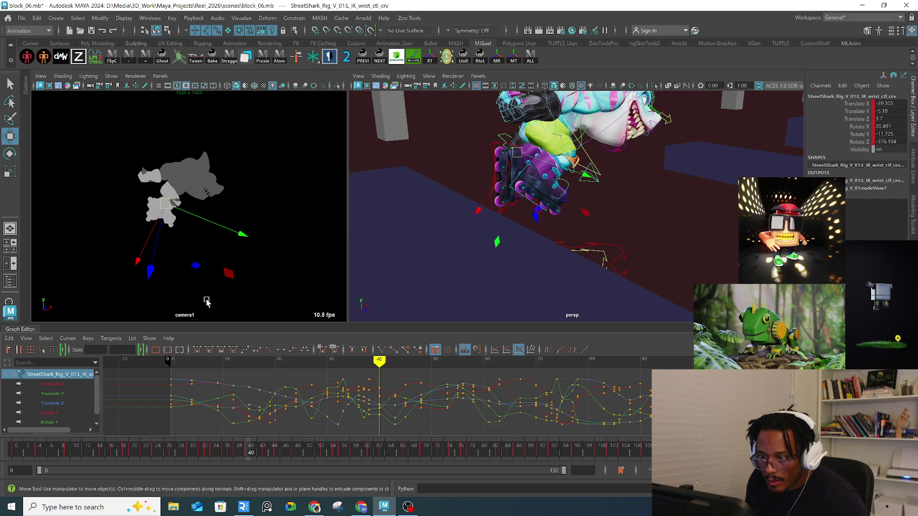
mouse_move(569, 190)
alt+mouse_down()
mouse_move(605, 192)
mouse_move(564, 201)
alt+mouse_up()
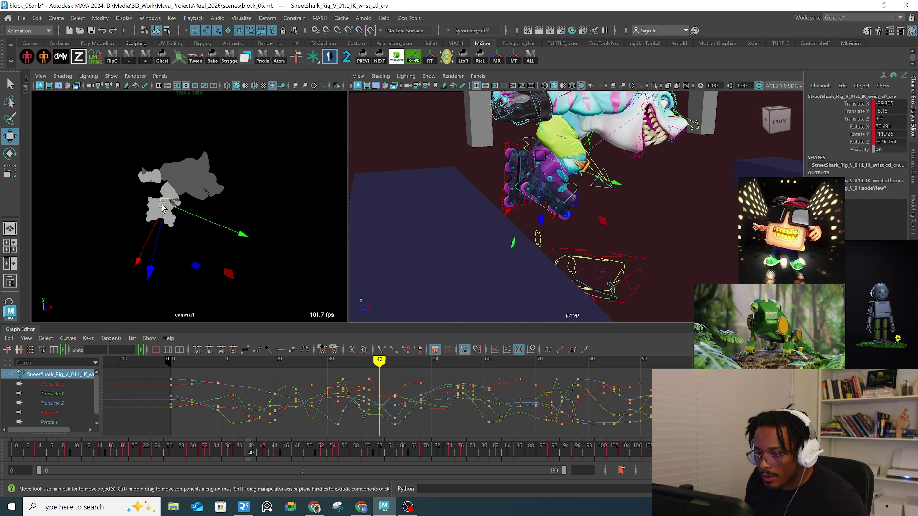
right_drag(247, 451, 268, 300)
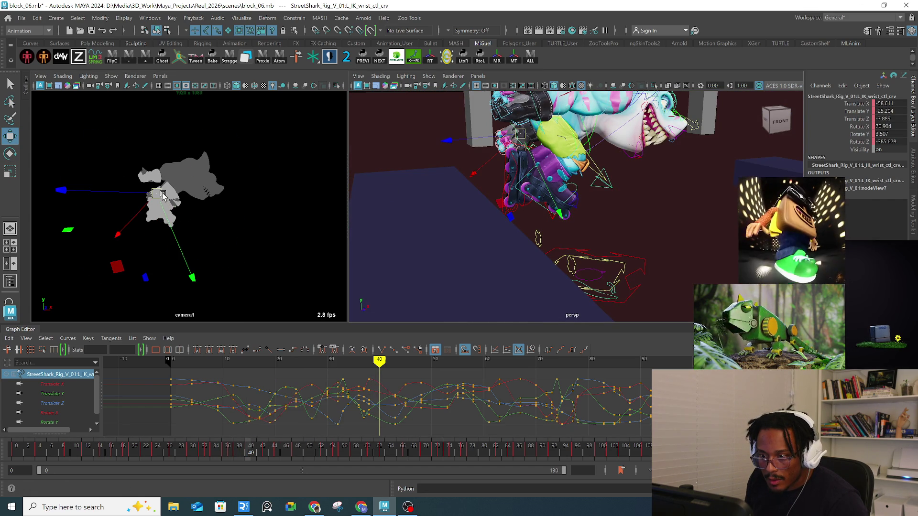
key(e)
mouse_move(166, 196)
mouse_down()
mouse_move(147, 143)
mouse_move(162, 210)
mouse_move(191, 248)
mouse_move(172, 241)
mouse_up()
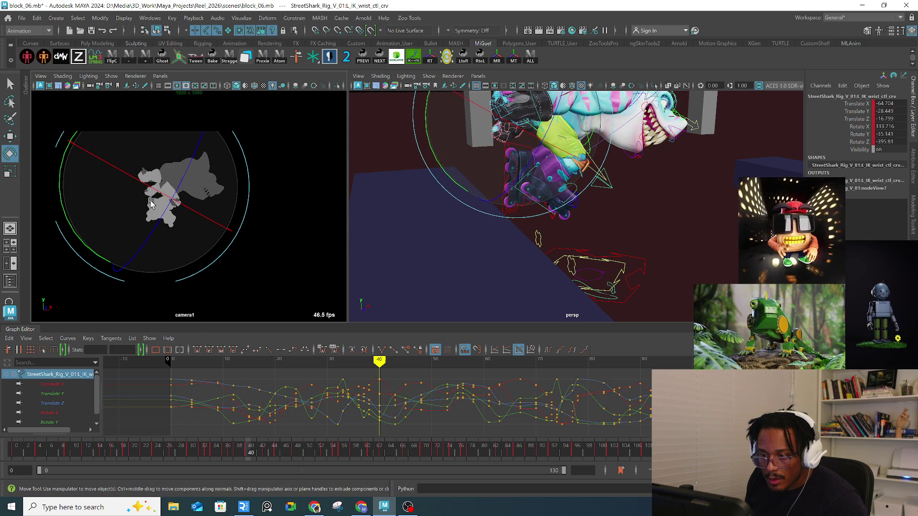
key(w)
mouse_move(497, 198)
mouse_down()
mouse_move(497, 207)
mouse_move(563, 174)
mouse_move(479, 196)
mouse_move(516, 200)
mouse_up()
Step: Marquee-select the hand's finger controls
key(q)
drag(472, 152, 525, 207)
drag(509, 133, 531, 164)
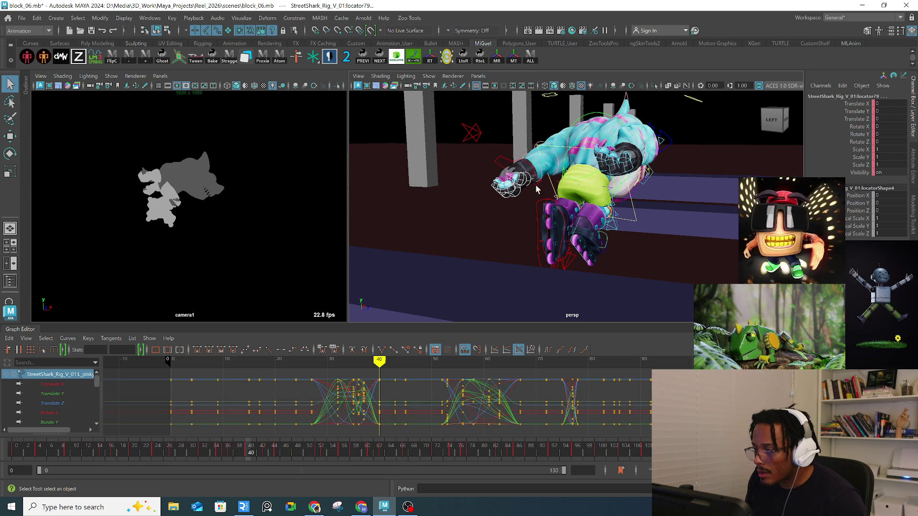
Step: Rotate the selected right finger controls into a new pose via the Channel Box
drag(892, 142, 893, 126)
middle_drag(892, 125, 899, 125)
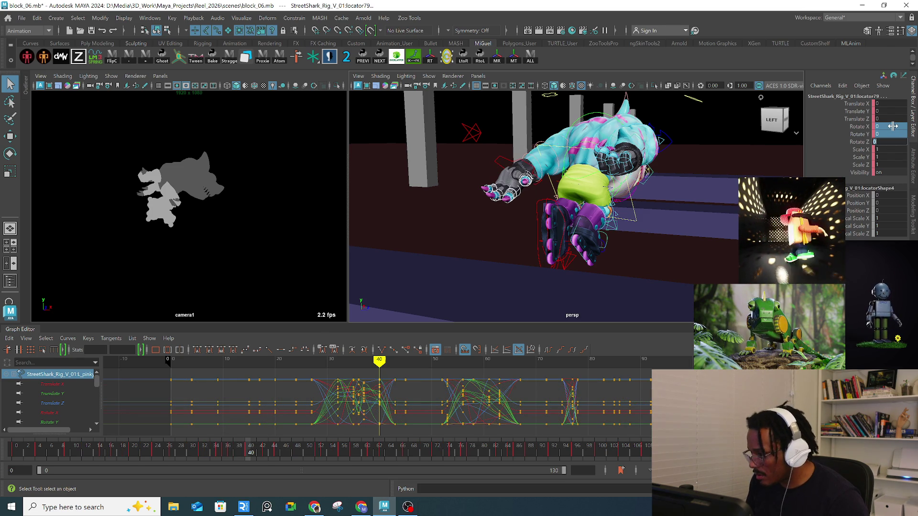
mouse_move(485, 215)
alt+mouse_down()
mouse_move(492, 185)
mouse_move(535, 129)
mouse_move(588, 206)
mouse_move(594, 149)
mouse_move(679, 156)
alt+mouse_up()
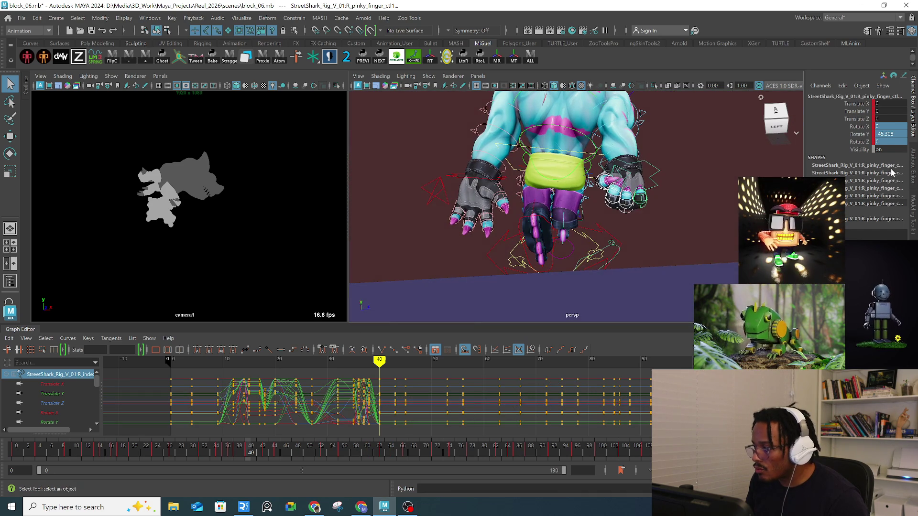
Step: Set the right pinky's Rotate Y to 0, set a key, and scrub frames 36–41
text(0)
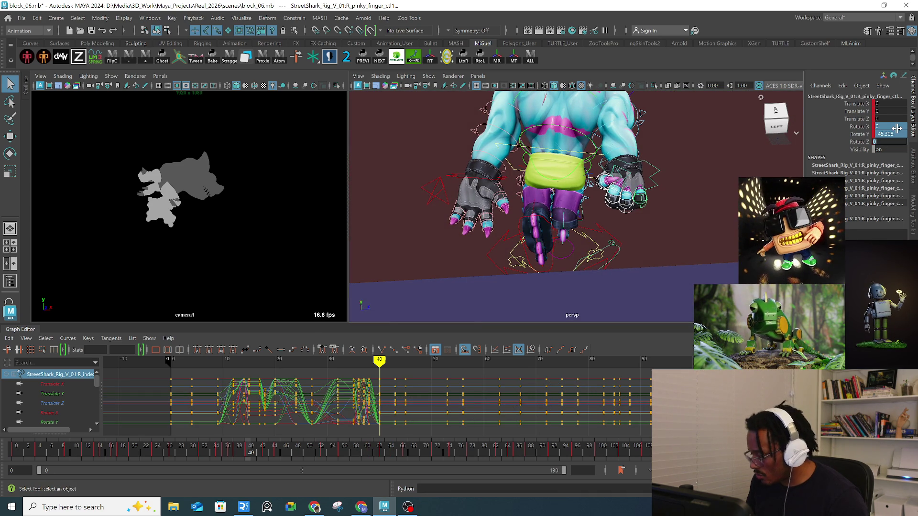
key(Return)
text(s)
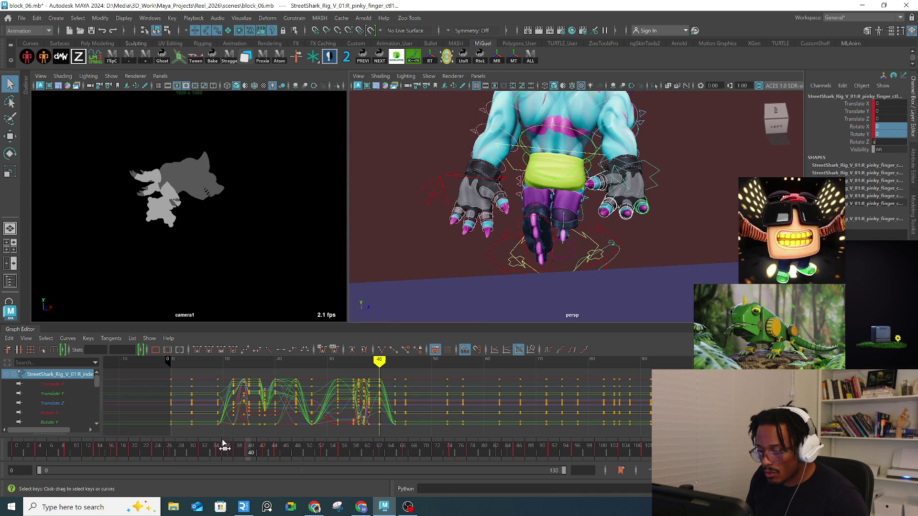
mouse_move(243, 460)
mouse_down()
mouse_move(227, 451)
mouse_move(402, 419)
mouse_up()
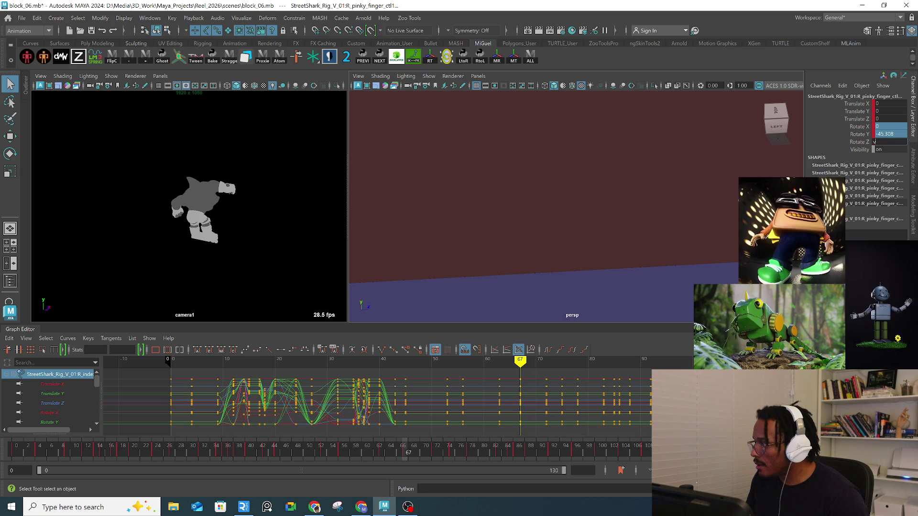
click(636, 210)
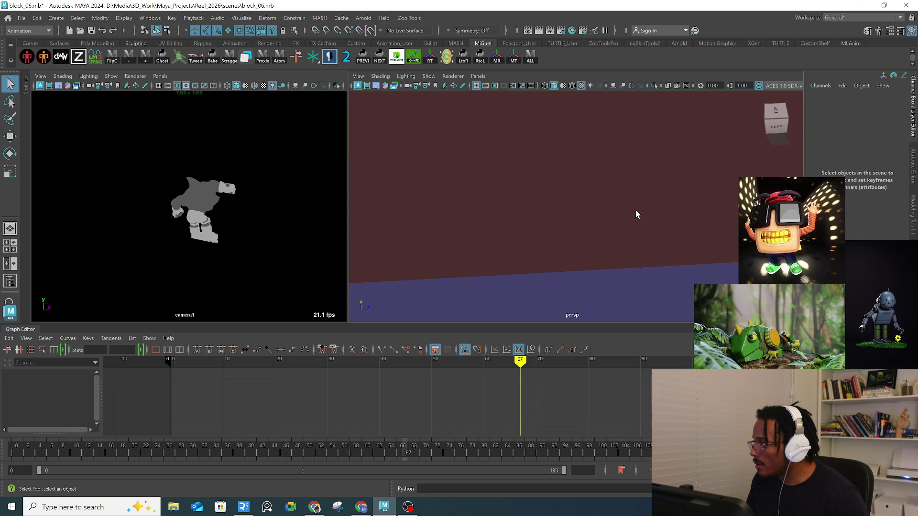
Step: Play the shot from near the start, scrub the early frames and frames 73–79, ending on frame 69
click(135, 450)
key(alt+v)
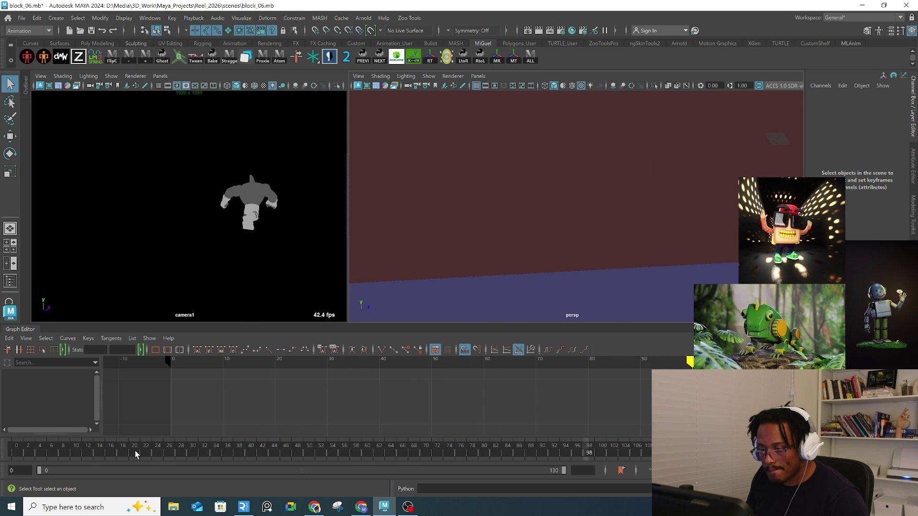
mouse_move(135, 450)
mouse_down()
mouse_move(205, 436)
mouse_move(201, 446)
mouse_move(225, 446)
mouse_move(254, 428)
mouse_move(333, 415)
mouse_up()
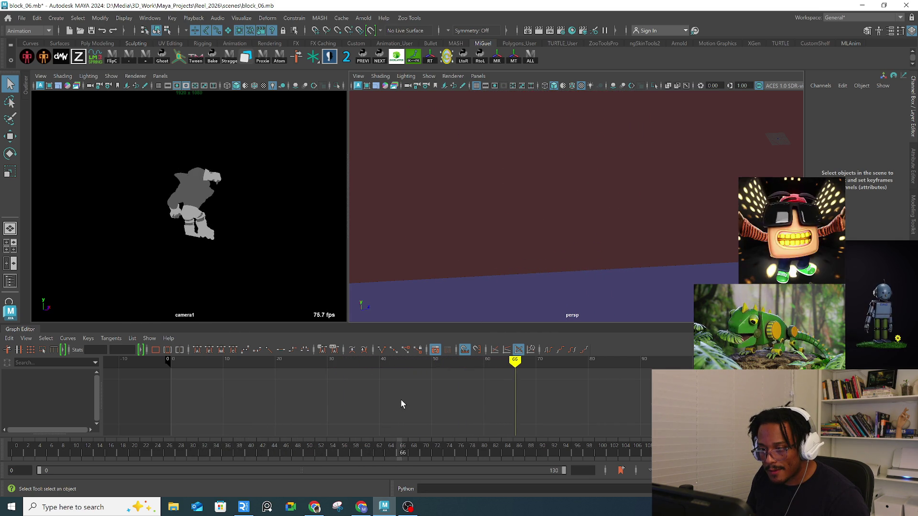
drag(438, 400, 475, 397)
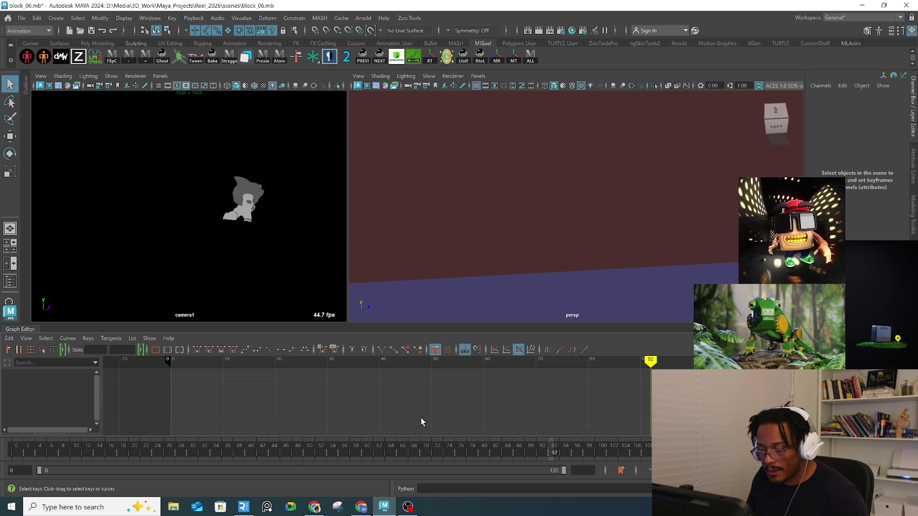
click(420, 456)
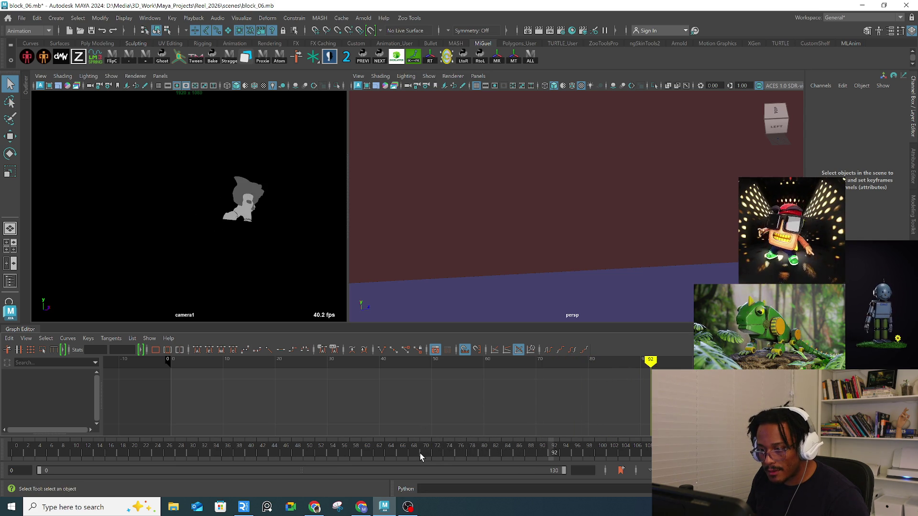
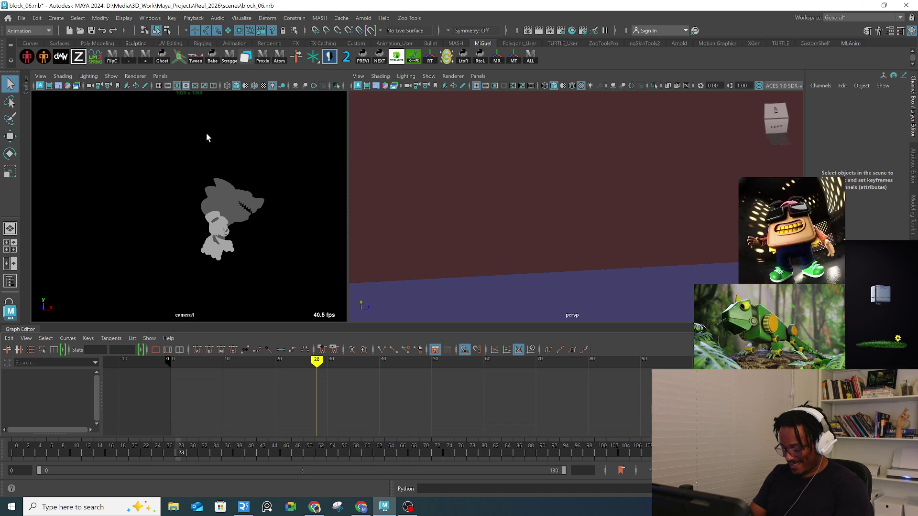
Step: Review frames 20–23 and orbit to view the shark from above the front
click(131, 448)
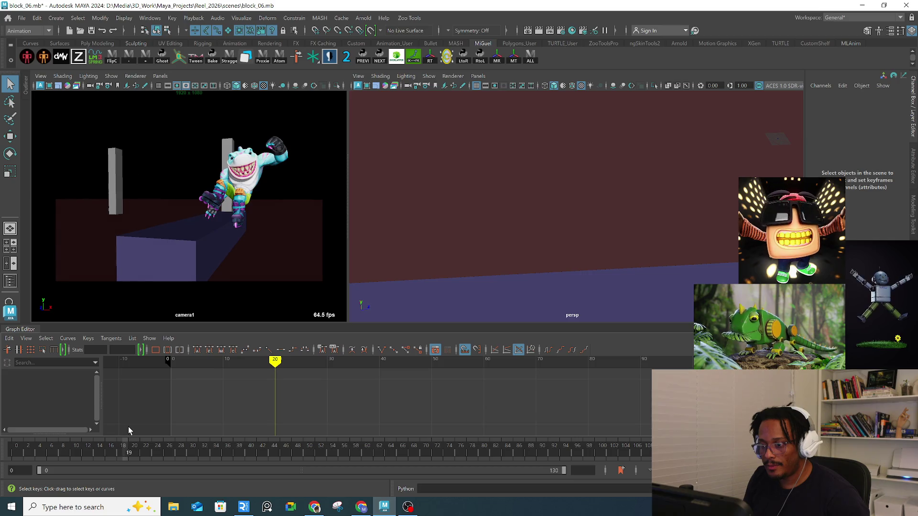
drag(128, 426, 145, 423)
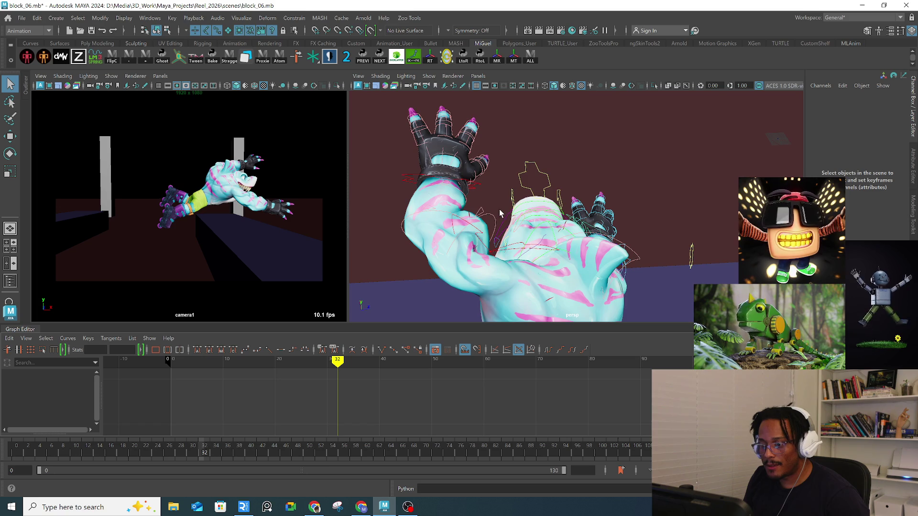
mouse_move(459, 201)
alt+mouse_down()
mouse_move(527, 181)
mouse_move(629, 187)
alt+mouse_up()
alt+drag(580, 163, 614, 201)
Step: Rotate and move head_ctl into a new tilted pose at frame 32, then check frame 31
click(590, 167)
key(e)
mouse_move(256, 152)
mouse_down()
mouse_move(205, 178)
mouse_move(230, 187)
mouse_up()
key(w)
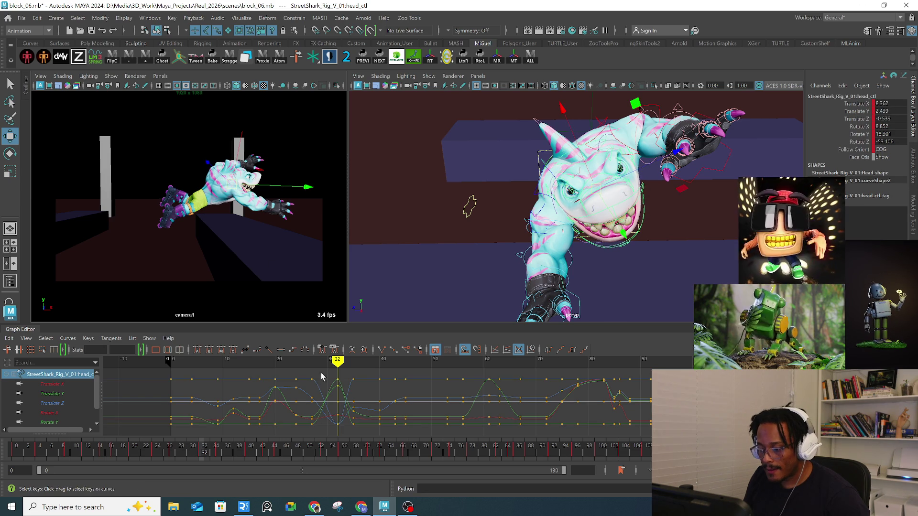
mouse_move(196, 448)
mouse_down()
mouse_move(181, 451)
mouse_move(221, 452)
mouse_up()
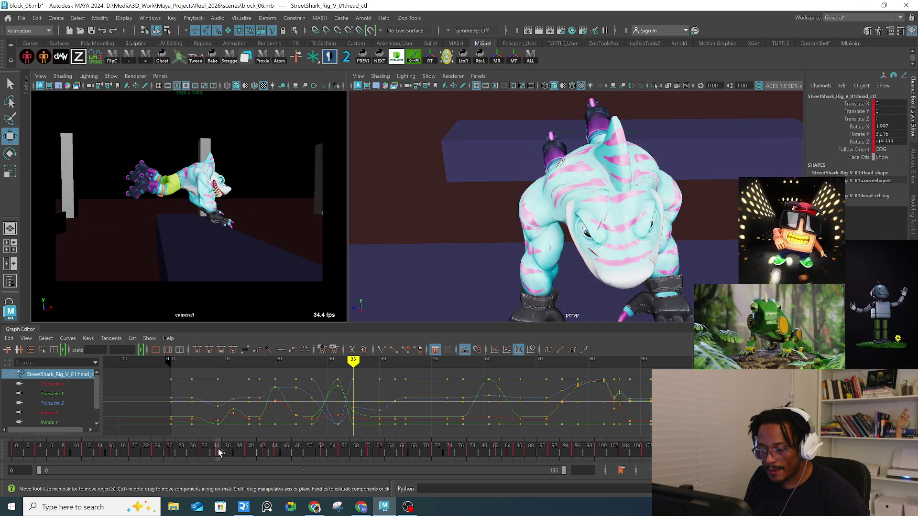
Step: Turn and shift head_ctl into a new pose at frame 35
key(e)
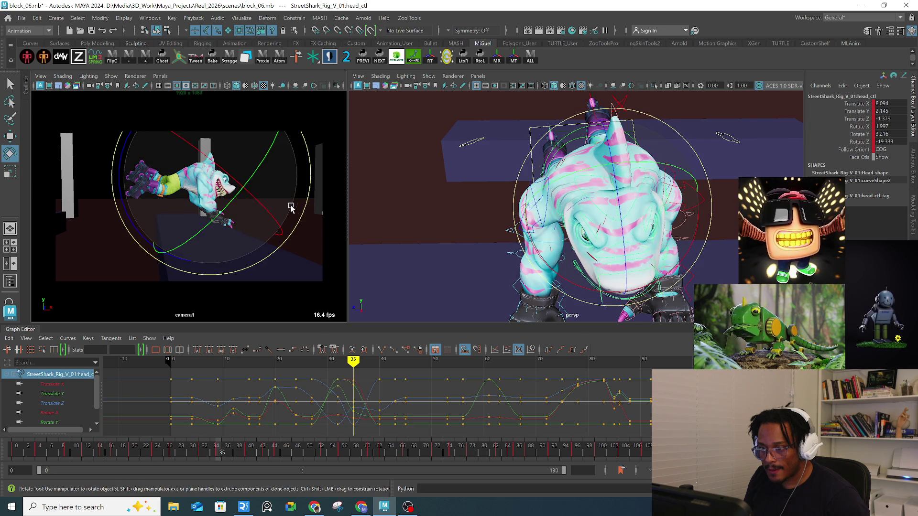
drag(305, 214, 297, 228)
key(w)
drag(206, 189, 211, 186)
Step: Rotate head_ctl again at frame 40 and review the head motion around frame 39
drag(232, 448, 251, 455)
key(e)
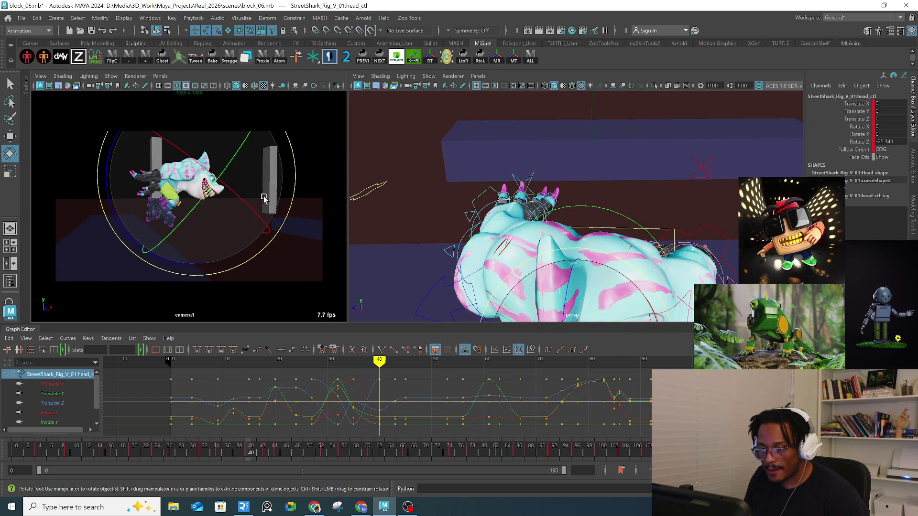
drag(264, 199, 258, 230)
key(w)
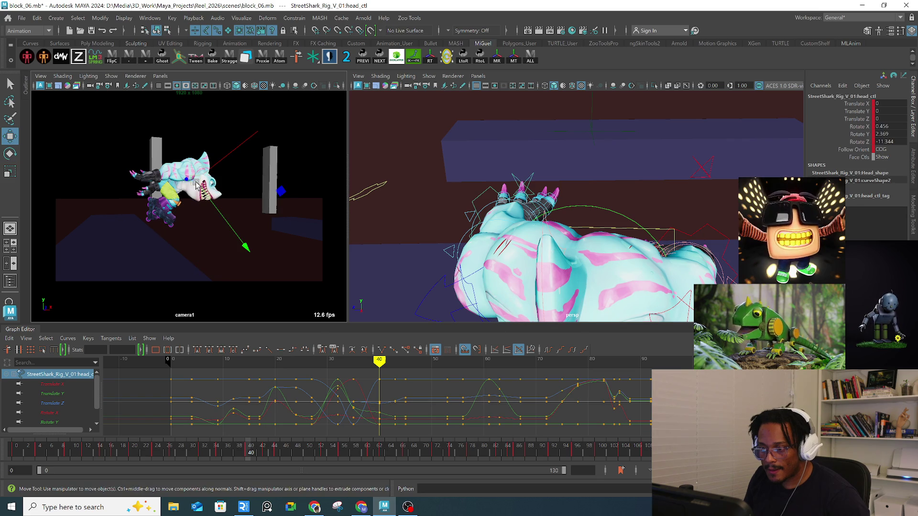
mouse_move(248, 444)
mouse_down()
mouse_move(241, 455)
mouse_move(221, 455)
mouse_move(295, 451)
mouse_up()
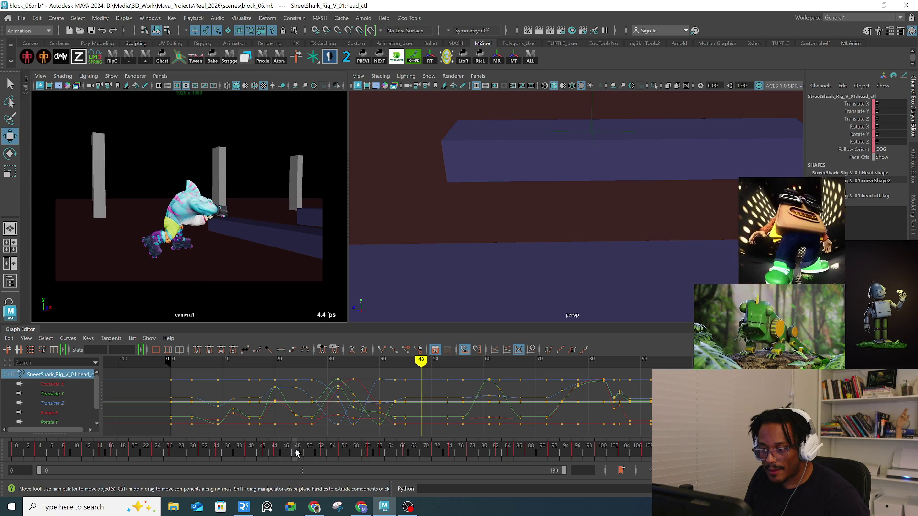
key(f)
alt+right_drag(593, 213, 568, 205)
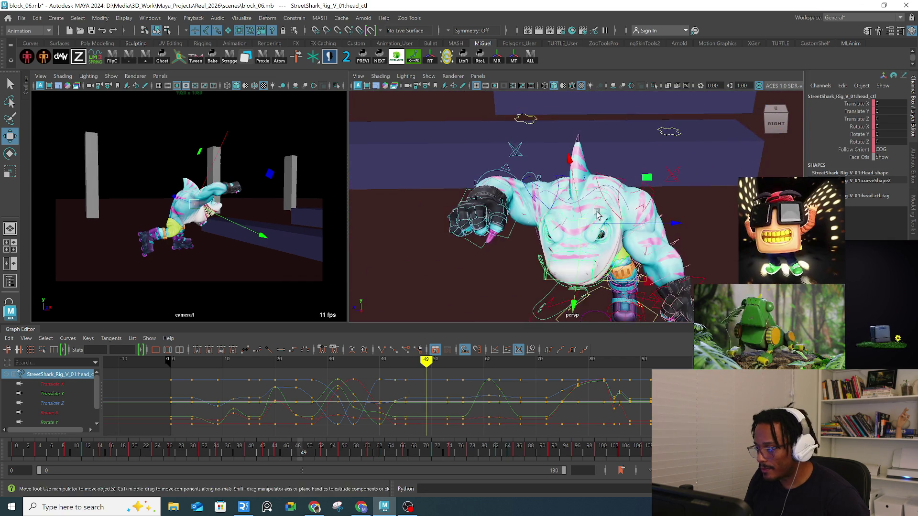
Step: Select R_clavicle_ctl and inspect it from above in wireframe and smooth-shaded views
alt+drag(569, 205, 563, 197)
key(q)
click(559, 193)
key(e)
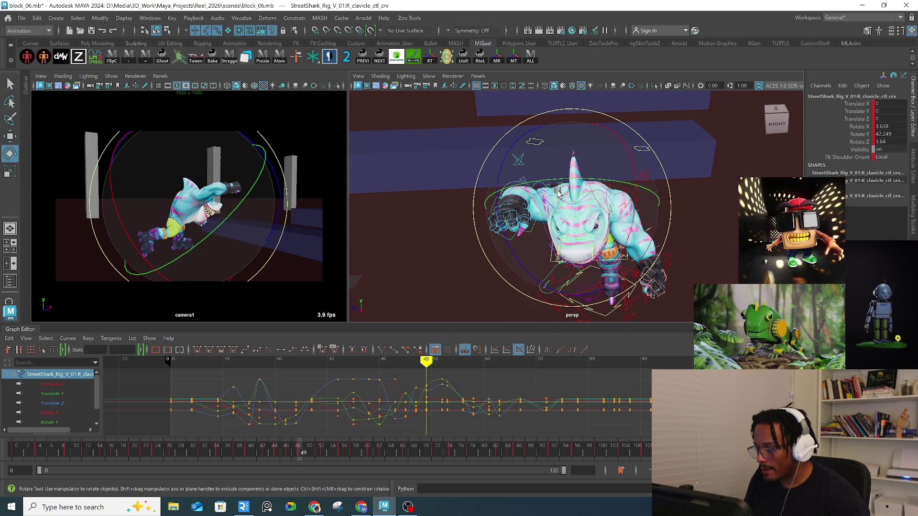
alt+right_drag(553, 196, 548, 209)
key(q)
alt+drag(548, 210, 526, 237)
click(545, 86)
mouse_move(545, 158)
alt+mouse_down()
mouse_move(546, 201)
mouse_move(572, 193)
alt+mouse_up()
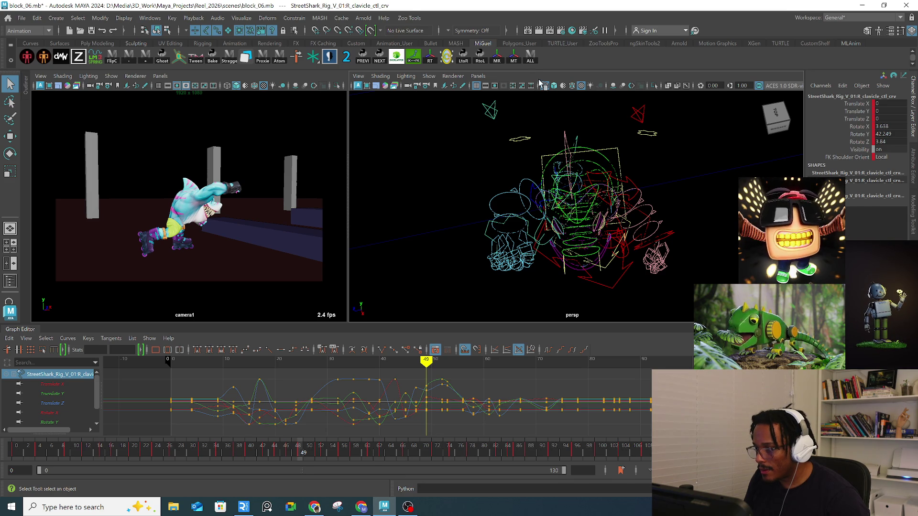
click(553, 85)
Step: Rotate the right clavicle into a new shoulder pose and review frames 45–48
key(e)
mouse_move(564, 142)
alt+mouse_down()
mouse_move(571, 177)
mouse_move(580, 164)
mouse_move(613, 193)
mouse_move(536, 204)
alt+mouse_up()
key(w)
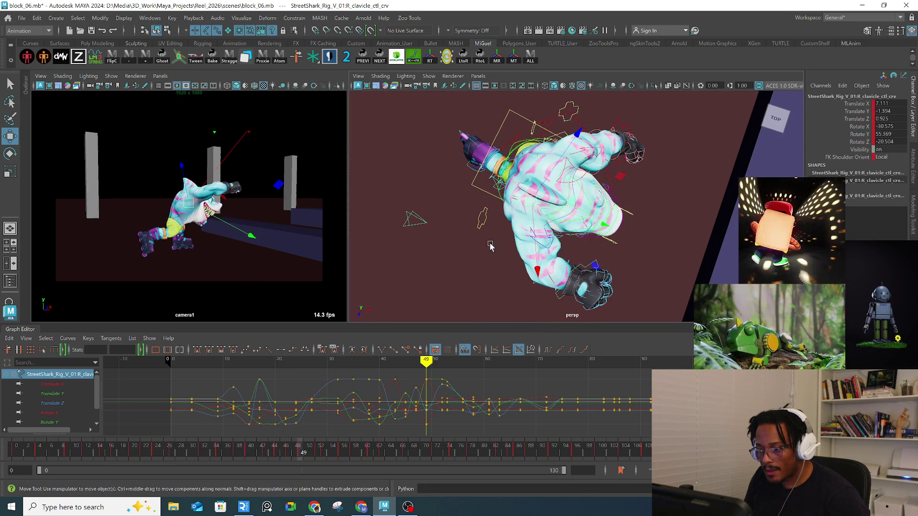
mouse_move(297, 454)
mouse_down()
mouse_move(282, 454)
mouse_move(297, 454)
mouse_up()
key(q)
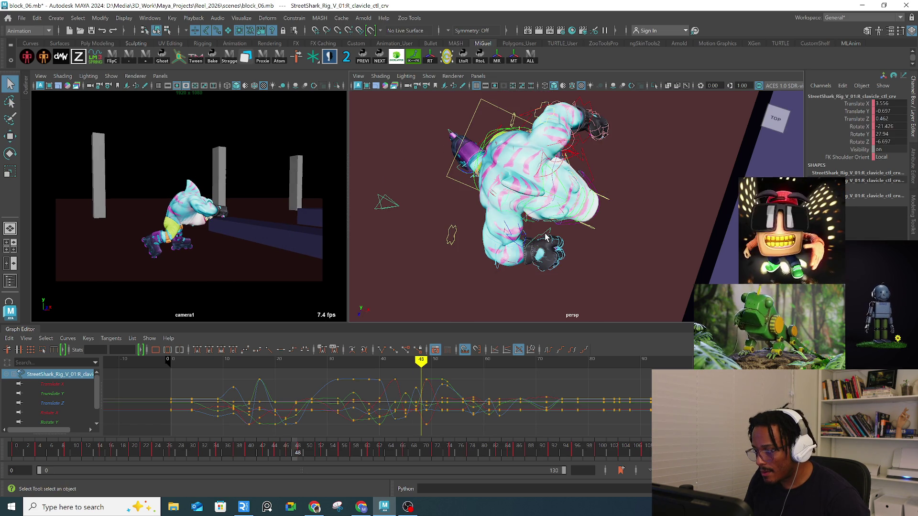
click(548, 236)
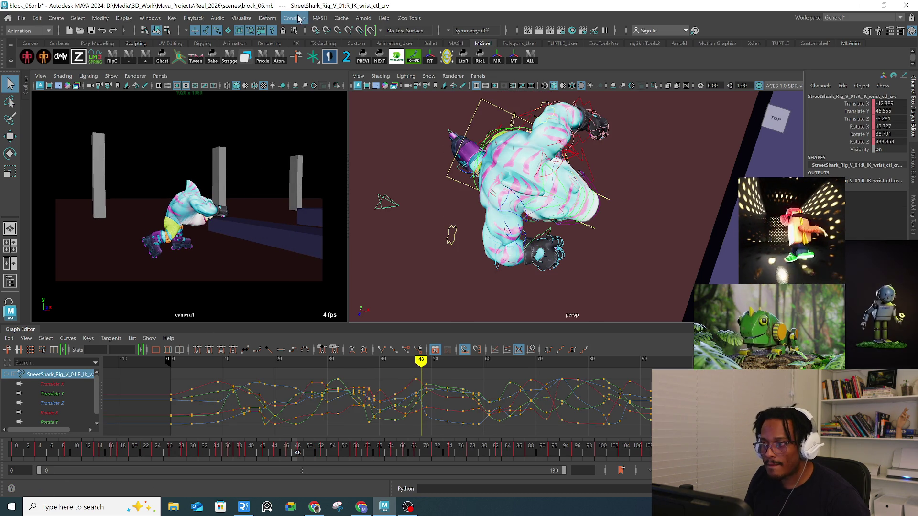
Step: Create an editable motion trail on R_IK_wrist_ctl via Visualize > Create Editable Motion Trail
click(298, 18)
click(241, 18)
click(261, 46)
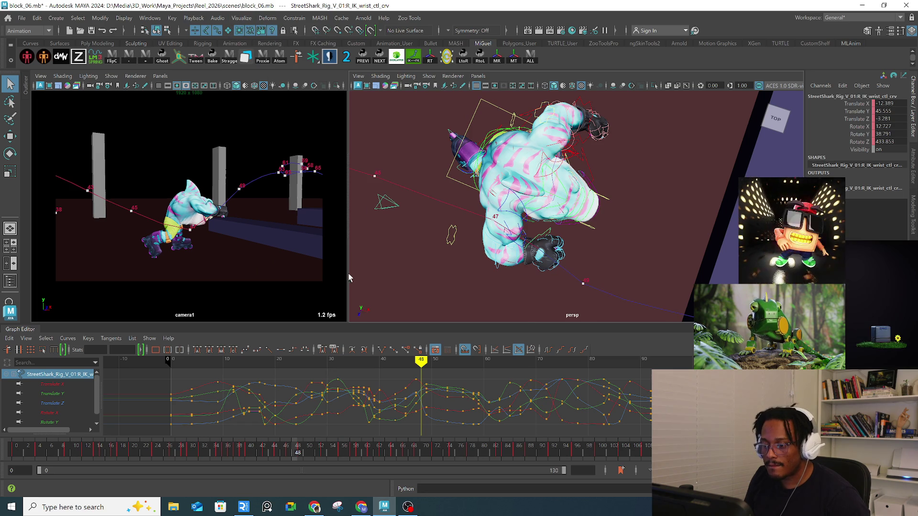
key(w)
mouse_move(485, 277)
alt+mouse_down()
mouse_move(513, 249)
mouse_move(520, 256)
mouse_move(508, 256)
mouse_move(535, 245)
mouse_move(532, 262)
mouse_move(547, 250)
mouse_move(558, 258)
alt+mouse_up()
Step: Reposition the right wrist along its motion trail at frames 47–48
key(e)
click(292, 454)
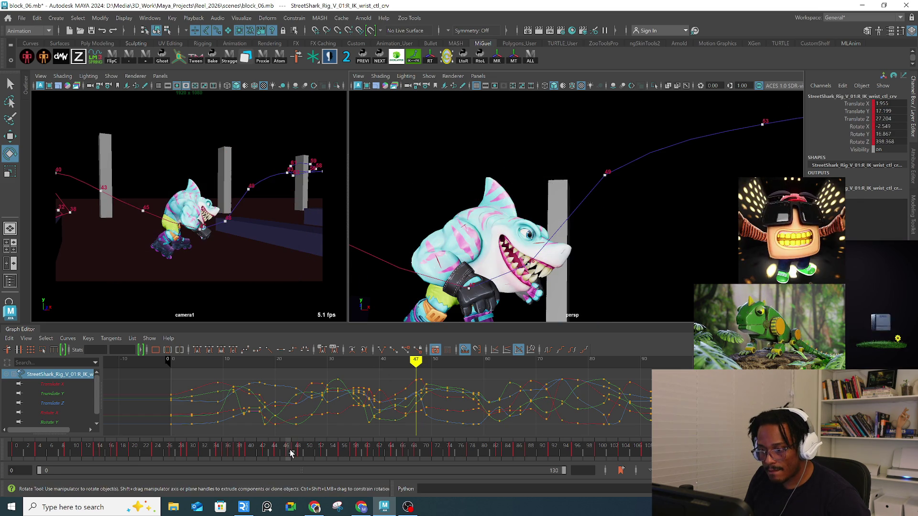
mouse_move(498, 225)
alt+mouse_down()
mouse_move(526, 234)
mouse_move(501, 217)
mouse_move(449, 286)
alt+mouse_up()
key(w)
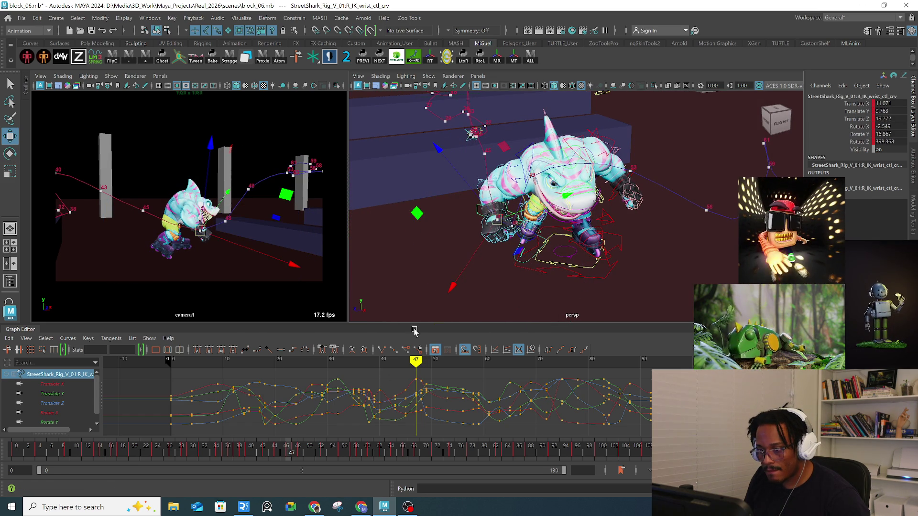
drag(277, 451, 300, 450)
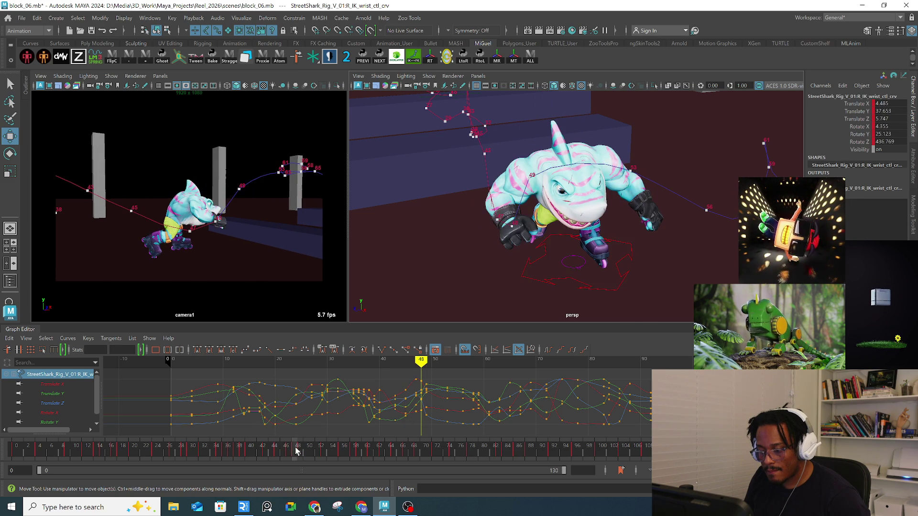
drag(232, 197, 231, 201)
Step: Advance to frame 53 and orbit to a front view of the forward-reaching arm
mouse_move(303, 452)
mouse_down()
mouse_move(334, 453)
mouse_move(325, 454)
mouse_up()
alt+drag(564, 215, 617, 206)
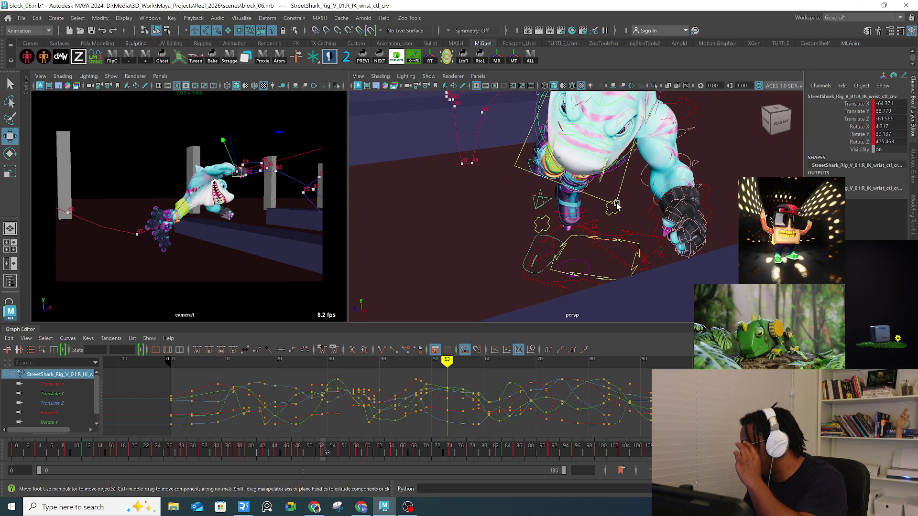
alt+drag(521, 182, 617, 178)
key(q)
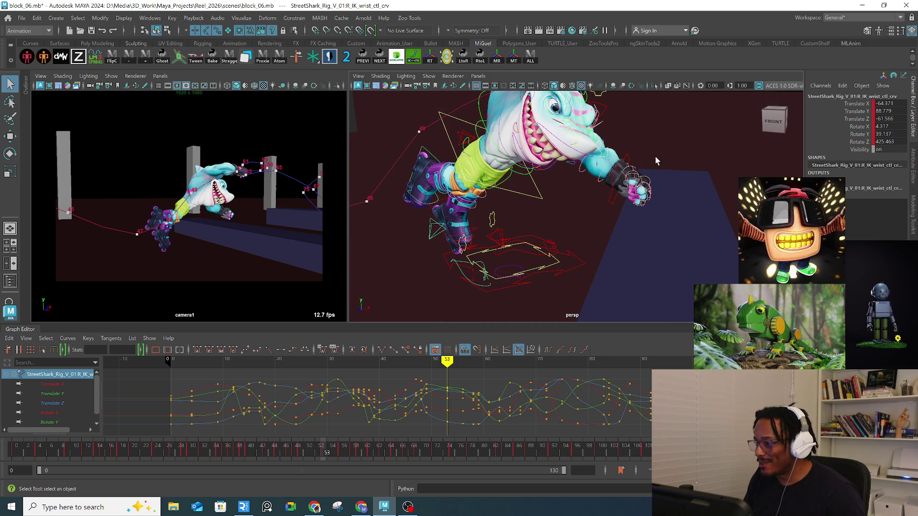
alt+drag(619, 214, 625, 194)
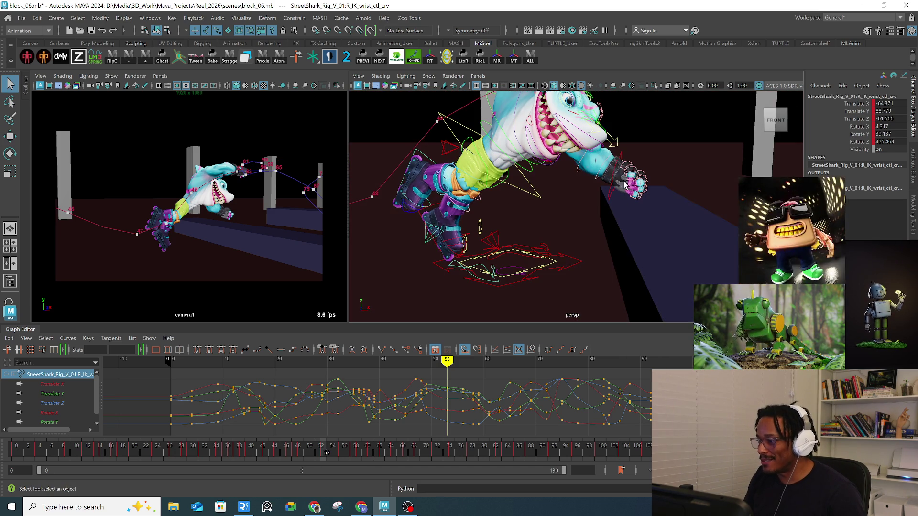
click(627, 200)
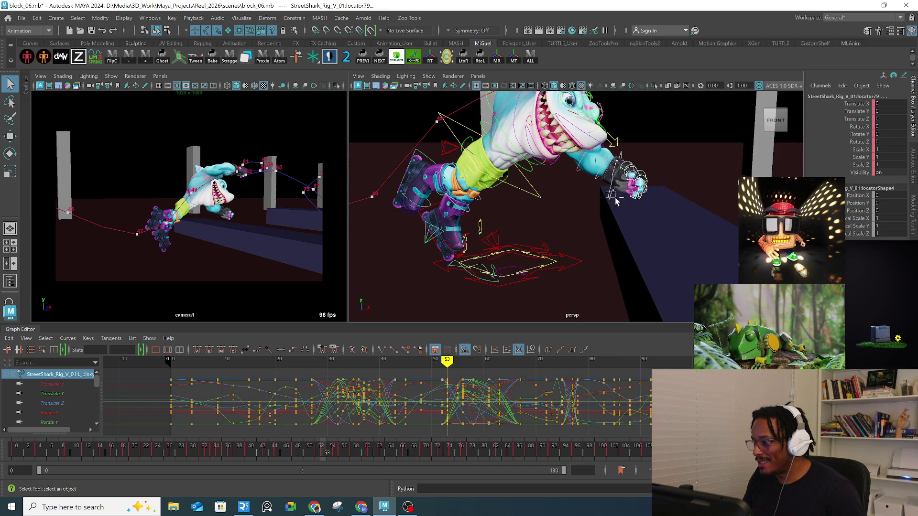
Step: Set a new finger pose on the hand using locator79
key(e)
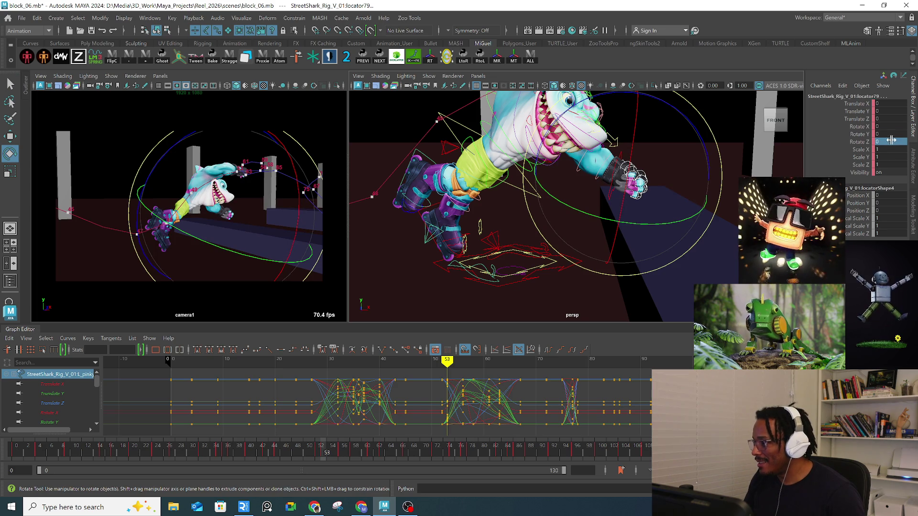
key(Return)
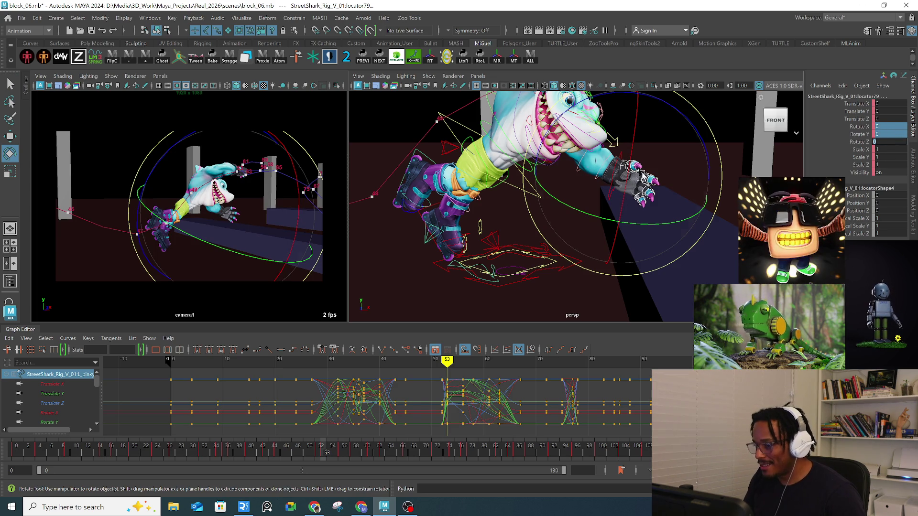
click(612, 165)
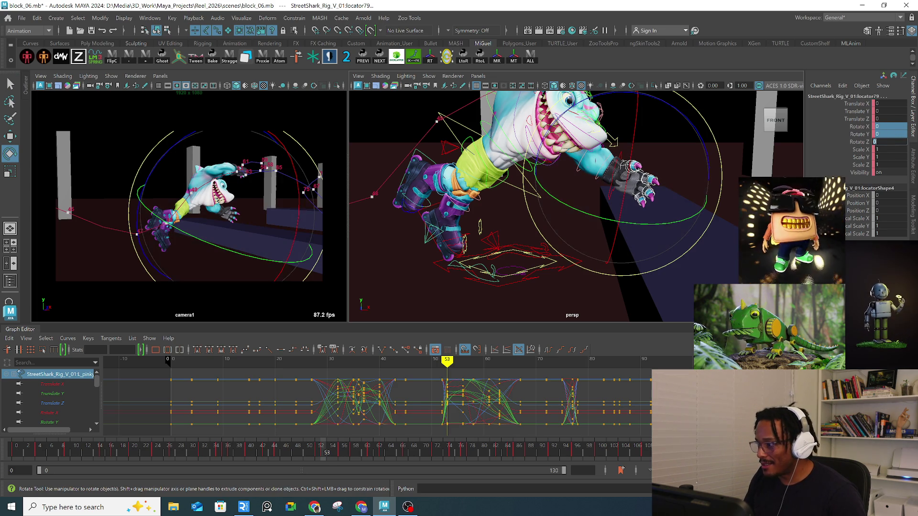
Step: Rotate L_IK_wrist_ctl to turn the left hand at frame 53 and compare frames 51–53
key(e)
click(614, 169)
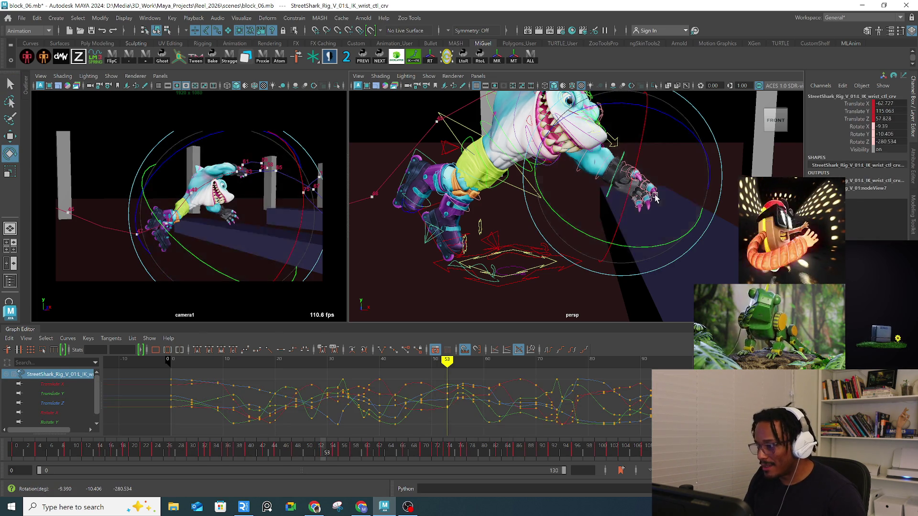
drag(219, 223, 169, 242)
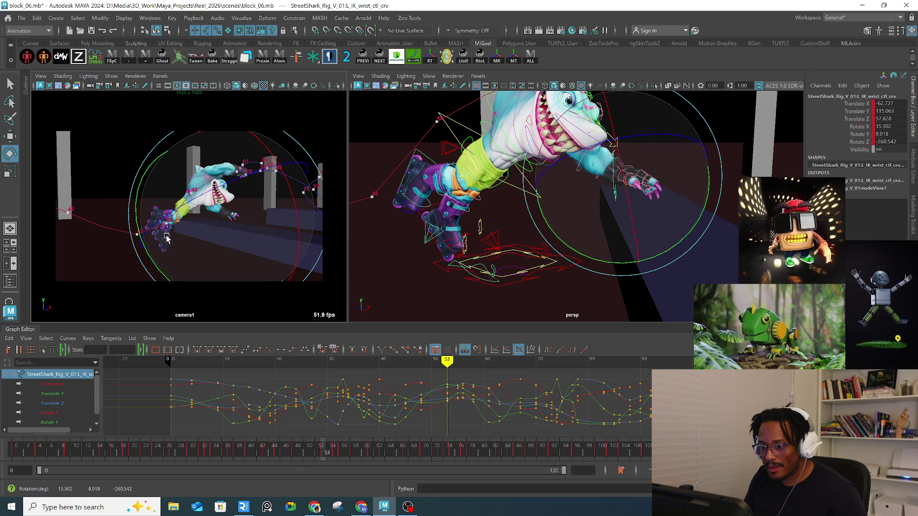
drag(289, 245, 294, 230)
mouse_move(308, 452)
mouse_down()
mouse_move(390, 452)
mouse_move(328, 453)
mouse_move(400, 452)
mouse_move(346, 447)
mouse_move(403, 443)
mouse_up()
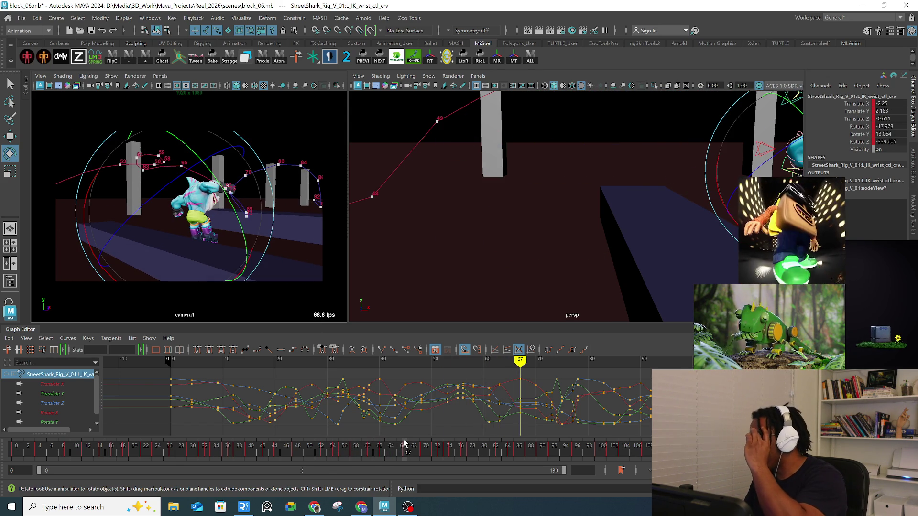
click(279, 450)
Step: Play the jump, view frame 63 side-on, and select motionTrail1Handle in the Outliner
key(alt+v)
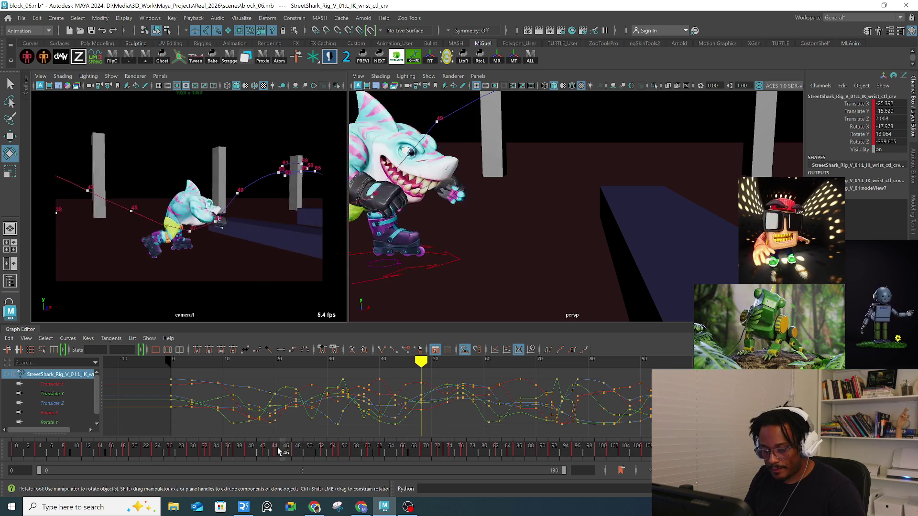
mouse_move(284, 451)
mouse_down()
mouse_move(421, 439)
mouse_move(346, 443)
mouse_move(376, 439)
mouse_move(371, 447)
mouse_move(382, 452)
mouse_up()
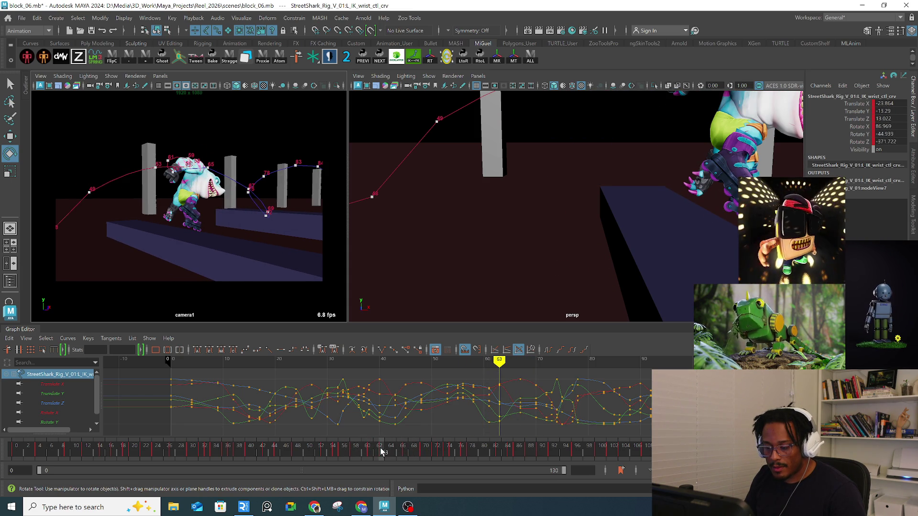
key(f)
mouse_move(541, 201)
alt+mouse_down()
mouse_move(557, 190)
mouse_move(372, 164)
alt+mouse_up()
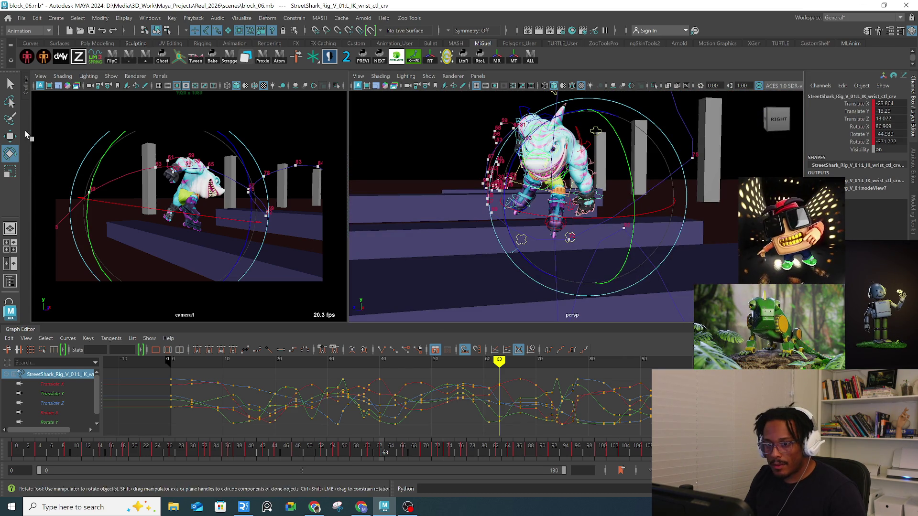
click(29, 148)
click(58, 259)
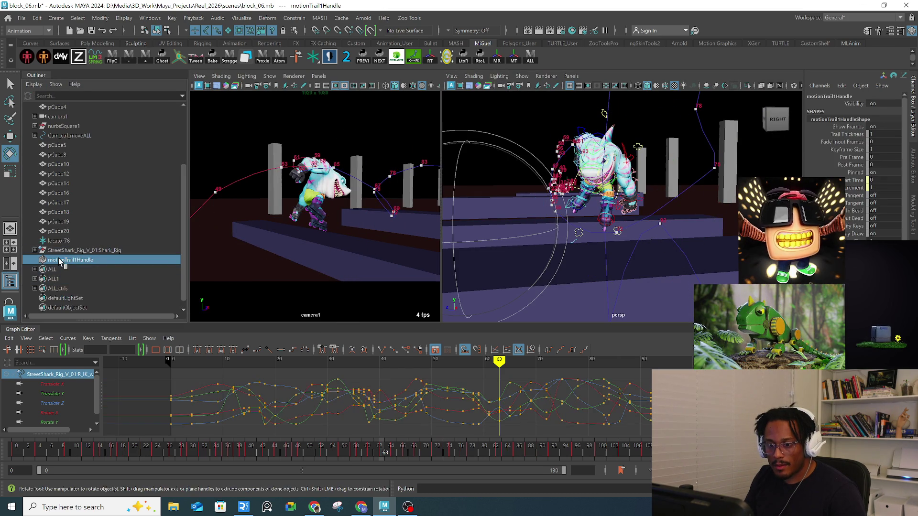
Step: Delete motionTrail1Handle and collapse the Outliner
key(Delete)
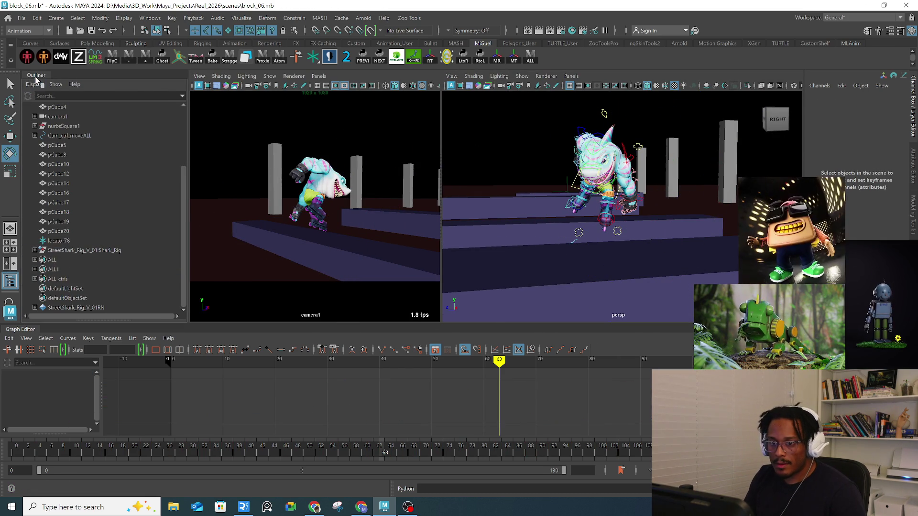
click(10, 281)
alt+drag(540, 177, 582, 186)
Step: Select R_leg_IK_skatePivot_ctl and frame the view on the right skate
key(q)
key(bracketleft)
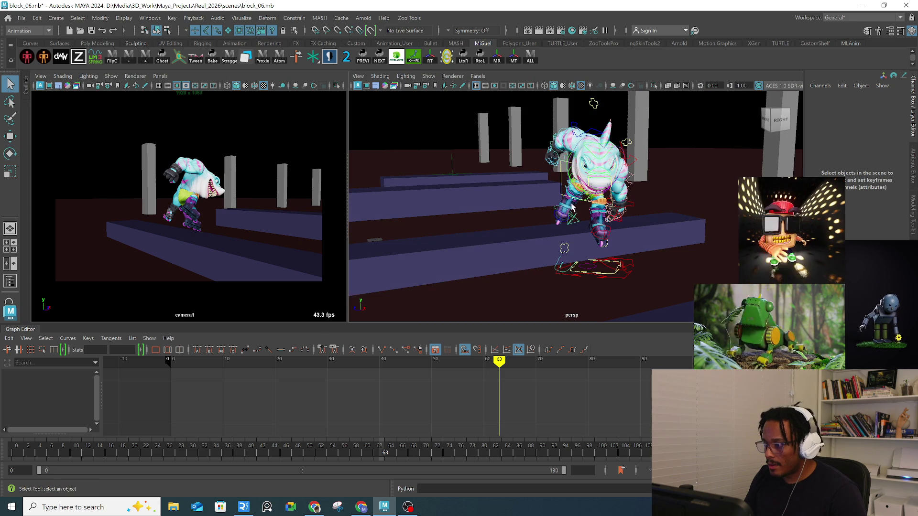
click(567, 211)
key(f)
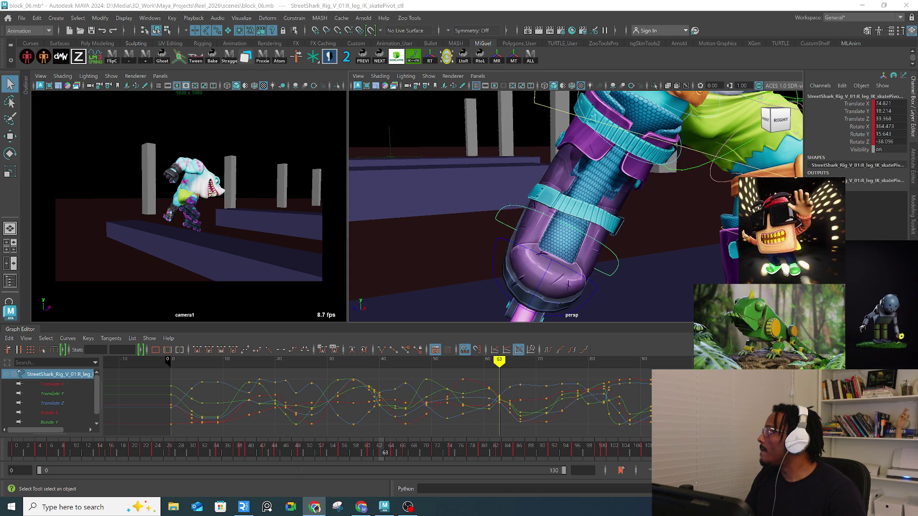
Step: Move the right skate pivot control to a new position
mouse_move(591, 245)
alt+mouse_down()
mouse_move(706, 250)
mouse_move(695, 228)
mouse_move(566, 200)
alt+mouse_up()
key(w)
mouse_move(566, 199)
middle_down()
mouse_move(588, 187)
mouse_move(615, 205)
middle_up()
mouse_move(615, 205)
alt+mouse_down()
mouse_move(678, 199)
mouse_move(554, 191)
mouse_move(574, 182)
mouse_move(535, 153)
mouse_move(593, 198)
alt+mouse_up()
Step: Tilt spine_pelvis_ctl slightly and rotate the whole body with COG_ctl
key(q)
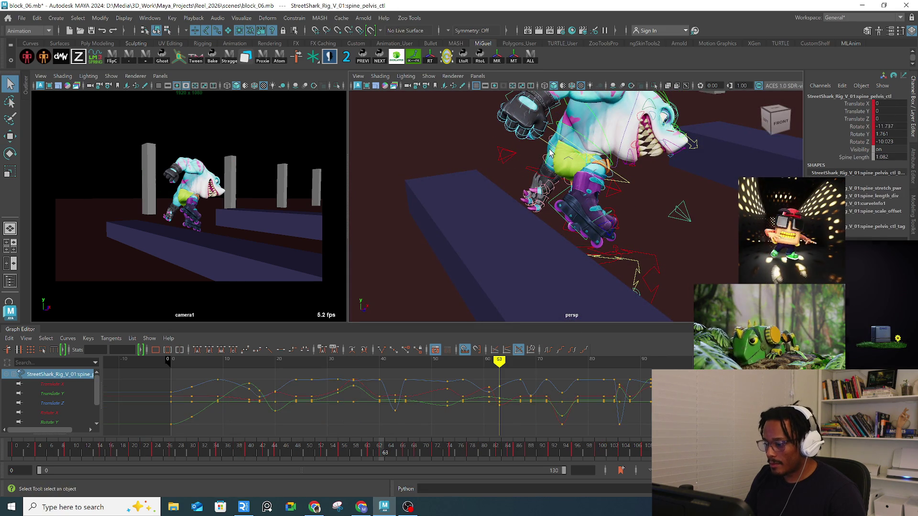
click(597, 200)
key(e)
mouse_move(615, 216)
mouse_down()
mouse_move(637, 199)
mouse_move(624, 203)
mouse_up()
key(q)
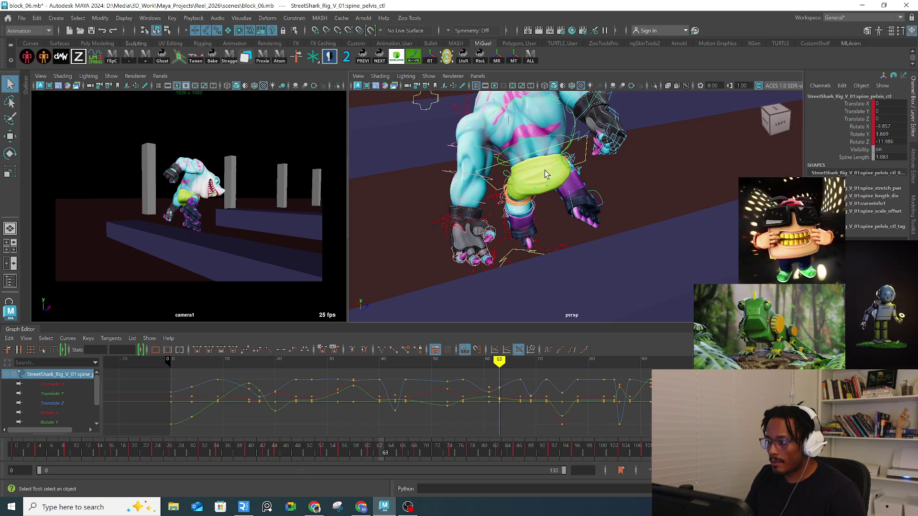
click(210, 206)
key(e)
drag(213, 208, 203, 211)
alt+drag(545, 189, 558, 182)
Step: At frame 58, move the right skate into place and turn it sideways
mouse_move(382, 456)
mouse_down()
mouse_move(323, 455)
mouse_move(353, 454)
mouse_up()
key(q)
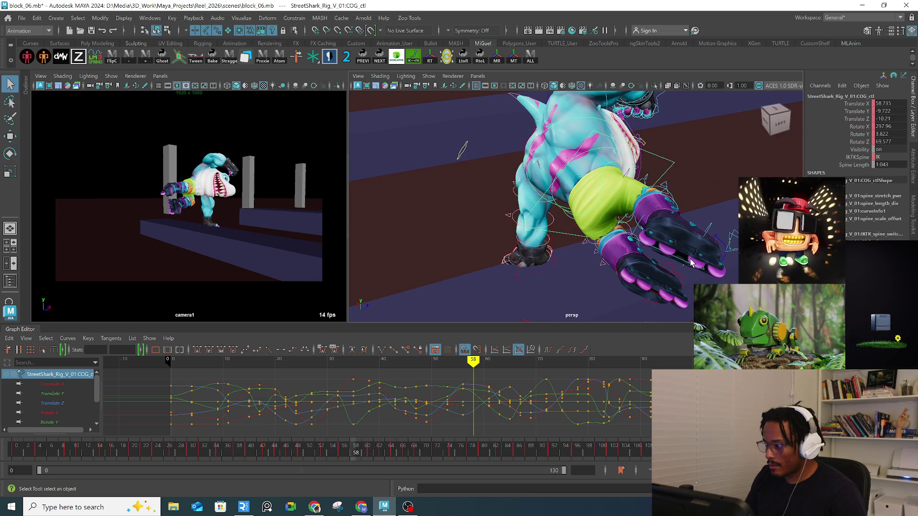
click(690, 265)
key(w)
mouse_move(650, 232)
mouse_down()
mouse_move(669, 226)
mouse_move(573, 227)
mouse_up()
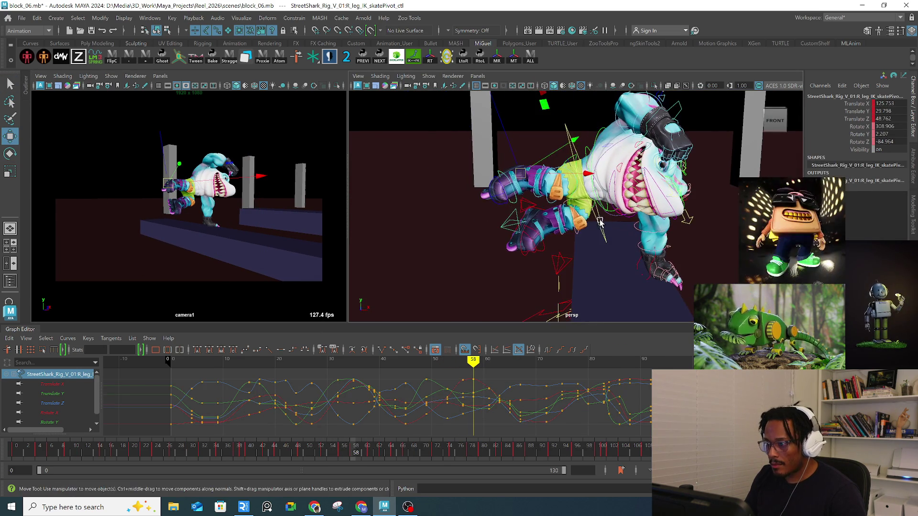
key(e)
drag(189, 235, 205, 227)
drag(488, 213, 547, 236)
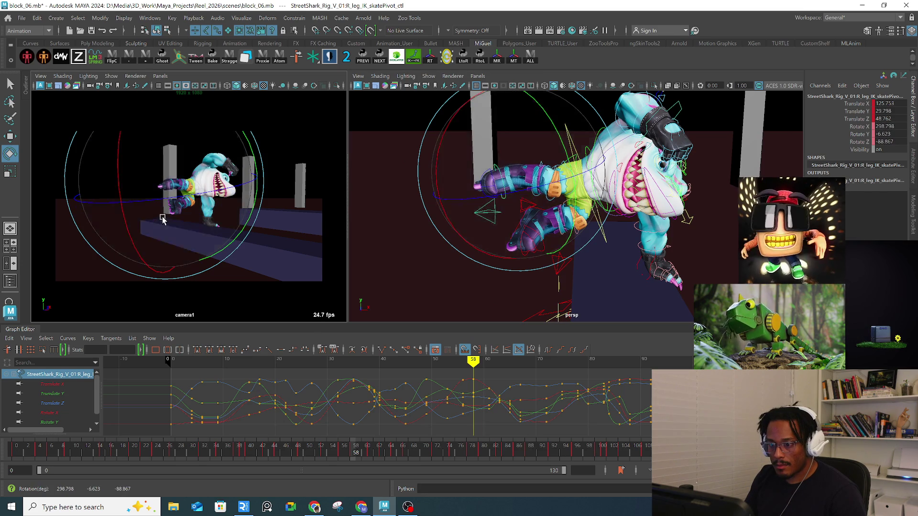
Step: Raise R_IK_knee_ctl and check the leg through frames 55–60
key(q)
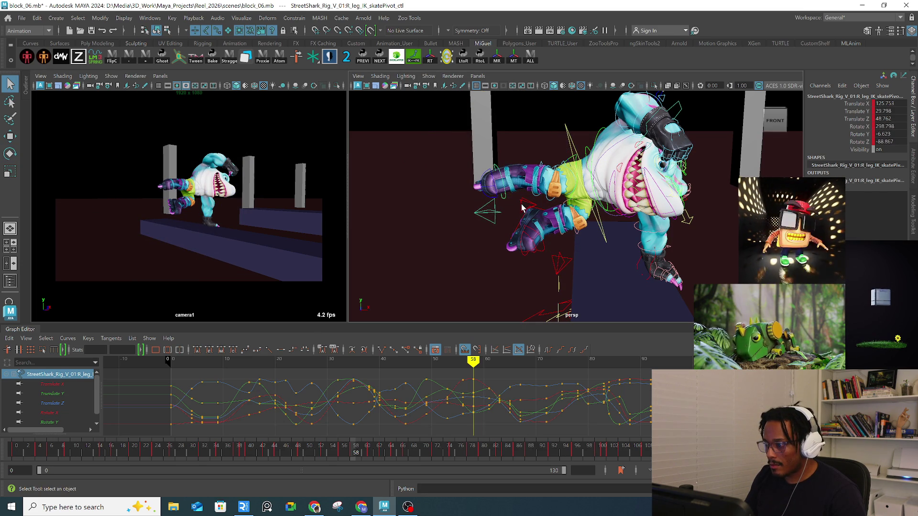
click(492, 214)
key(w)
drag(493, 214, 496, 173)
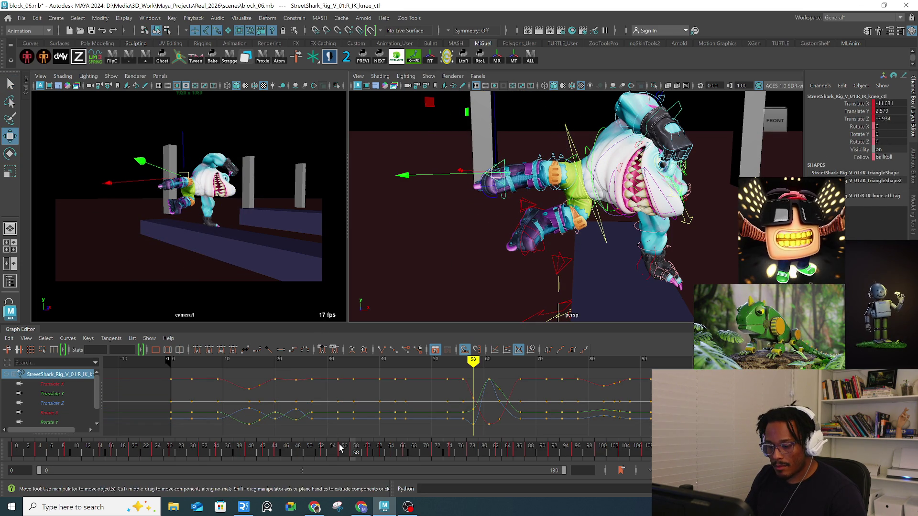
click(345, 448)
mouse_move(345, 448)
mouse_down()
mouse_move(338, 450)
mouse_move(379, 447)
mouse_up()
Step: At frame 63, move R_leg_tweak_ctl2 to reshape the right leg
mouse_move(588, 308)
alt+mouse_down()
mouse_move(648, 226)
mouse_move(690, 235)
mouse_move(697, 241)
mouse_move(684, 248)
mouse_move(714, 229)
mouse_move(705, 213)
alt+mouse_up()
click(708, 214)
mouse_move(432, 204)
alt+mouse_down()
mouse_move(597, 199)
mouse_move(688, 214)
alt+mouse_up()
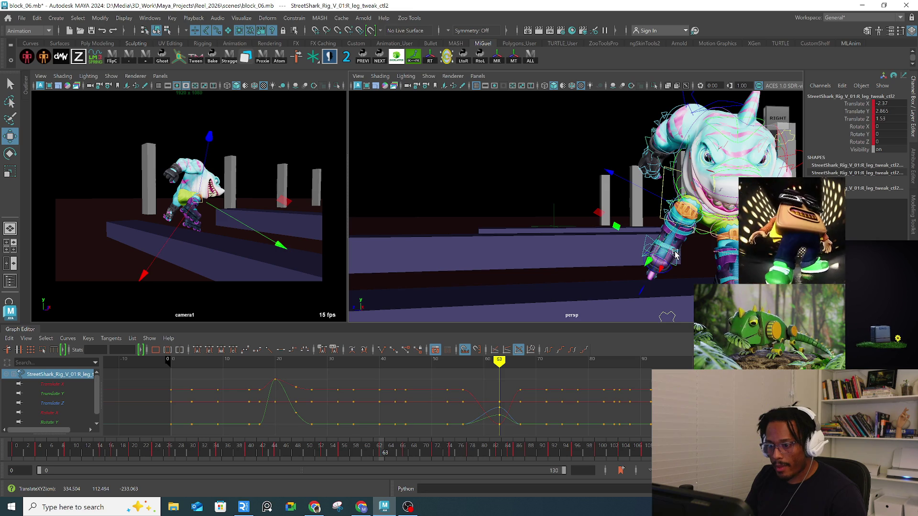
Step: Select L_leg_IK_skatePivot_ctl and scrub back from frame 61 to the mid-jump frames
mouse_move(693, 262)
alt+mouse_down()
mouse_move(737, 279)
mouse_move(690, 297)
alt+mouse_up()
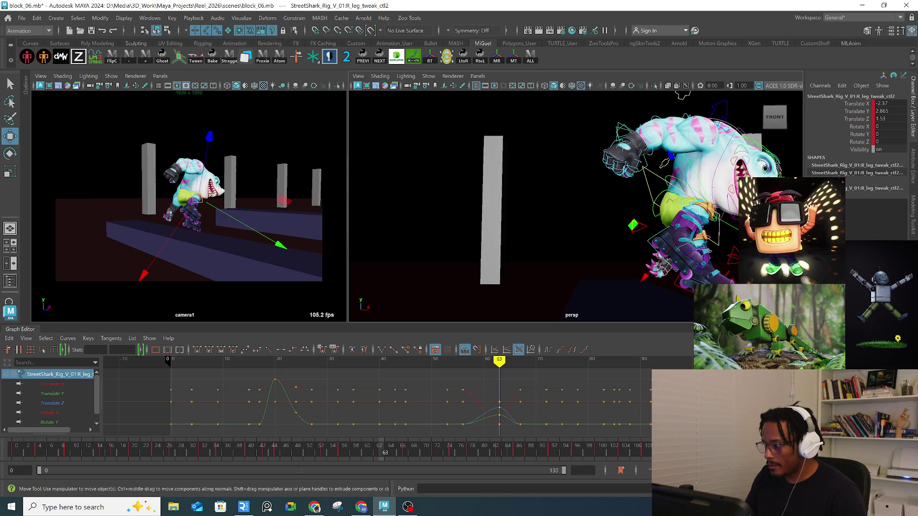
key(q)
click(693, 294)
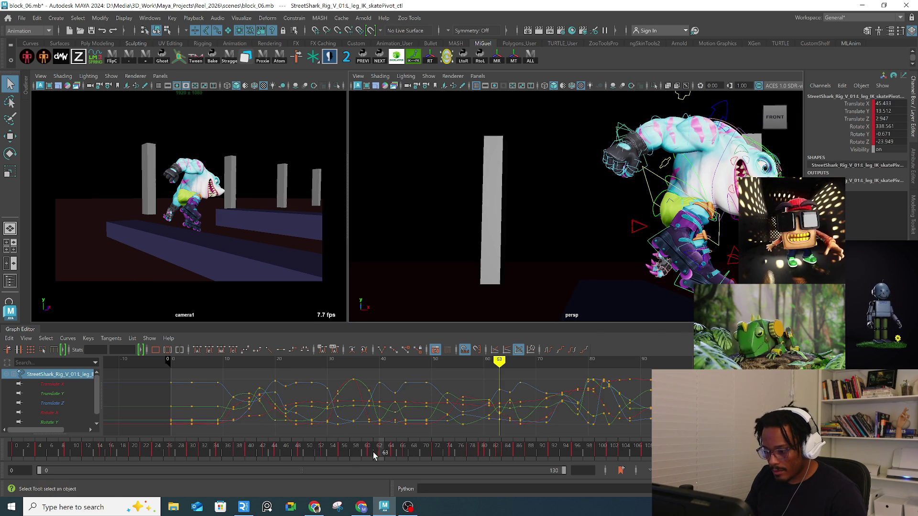
click(372, 452)
mouse_move(371, 454)
mouse_down()
mouse_move(311, 452)
mouse_move(340, 455)
mouse_up()
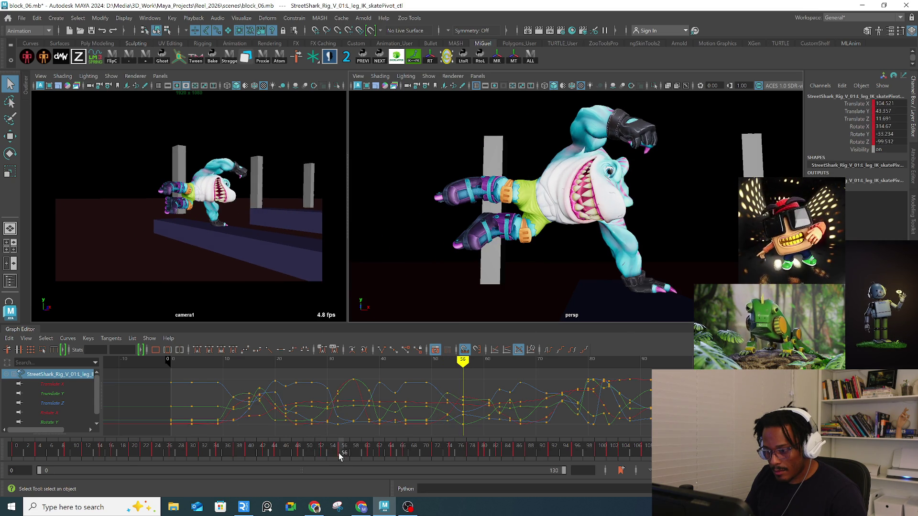
Step: Move and turn the left skate around frames 56–58
key(w)
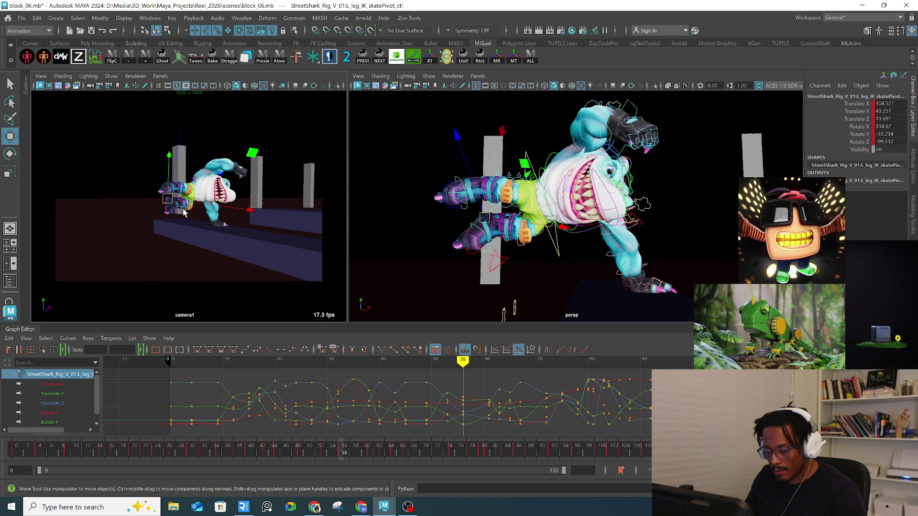
key(e)
mouse_move(526, 220)
alt+mouse_down()
mouse_move(555, 245)
mouse_move(629, 215)
alt+mouse_up()
key(w)
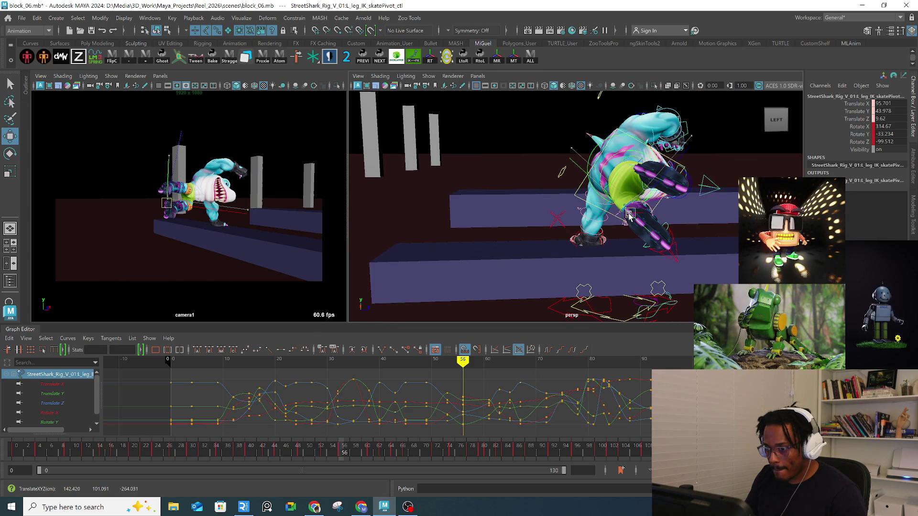
drag(322, 447, 354, 447)
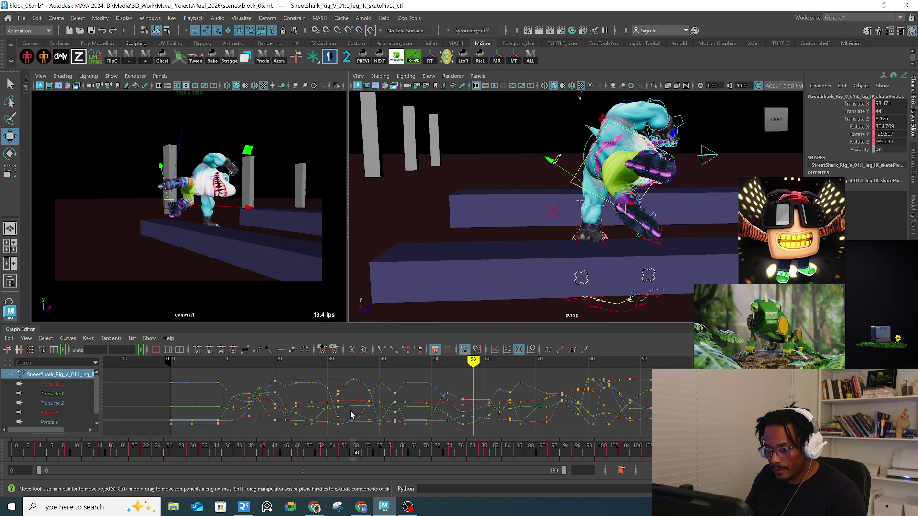
key(e)
mouse_move(182, 203)
mouse_down()
mouse_move(145, 205)
mouse_move(127, 229)
mouse_up()
alt+drag(550, 225, 599, 229)
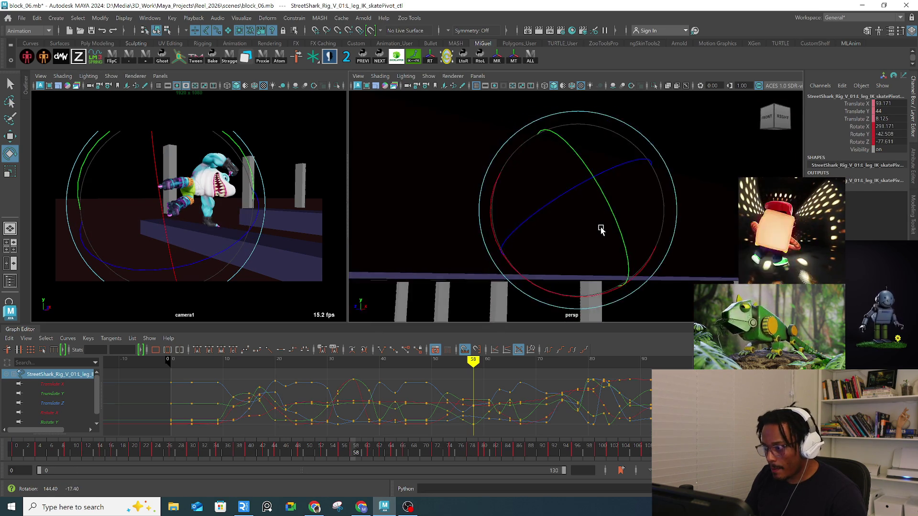
scroll(598, 230, down, 5)
Step: Select spine_pelvis_ctl and tilt the pelvis
key(q)
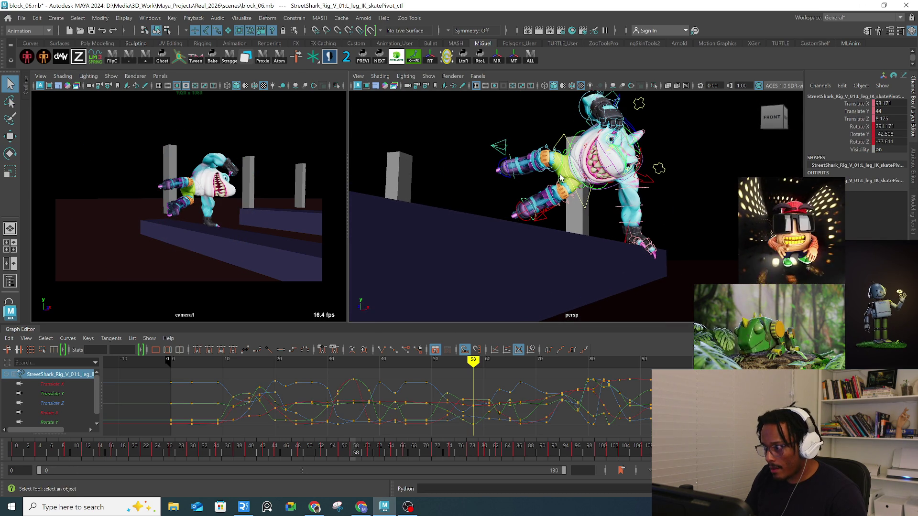
click(561, 178)
key(e)
drag(539, 152, 506, 160)
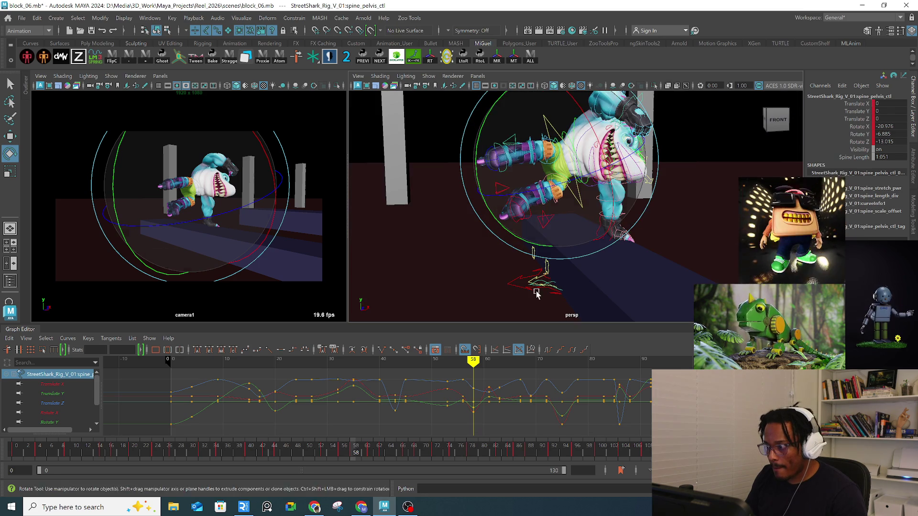
Step: Rotate spine_pelvis_ctl at frame 56, then ease the rotation partway back
scroll(564, 225, up, 5)
mouse_move(563, 225)
alt+mouse_down()
mouse_move(572, 159)
mouse_move(542, 191)
alt+mouse_up()
drag(543, 191, 598, 172)
Step: At frame 63, move the right skatePivot control into place and adjust the left skatePivot control
drag(350, 454, 371, 455)
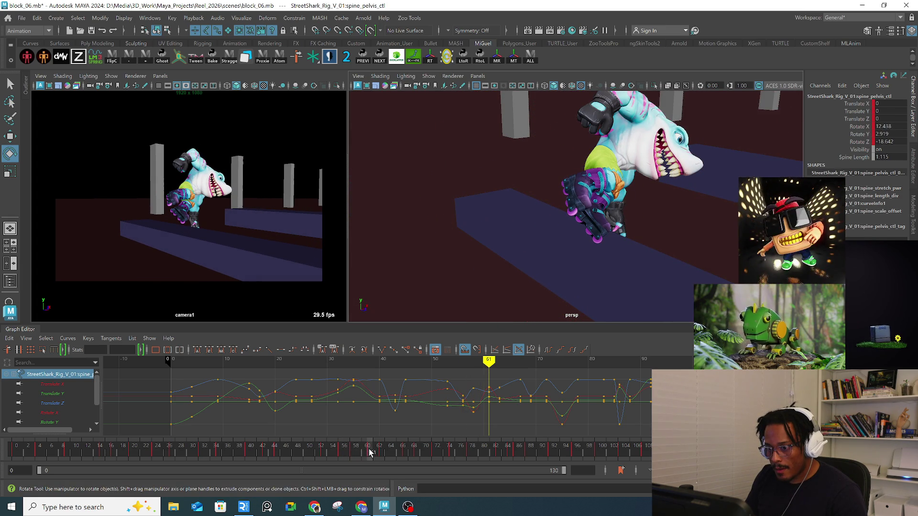
mouse_move(574, 206)
alt+mouse_down()
mouse_move(612, 206)
mouse_move(585, 195)
alt+mouse_up()
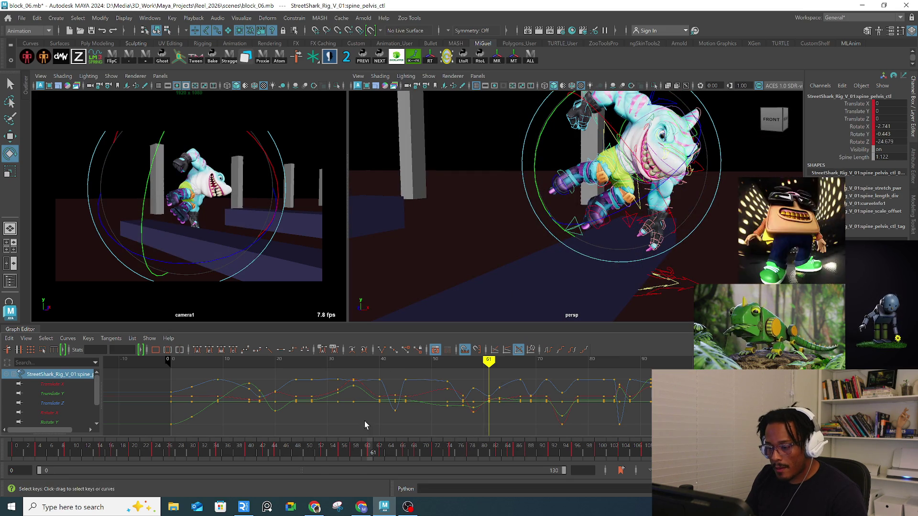
drag(369, 452, 385, 454)
mouse_move(622, 220)
alt+mouse_down()
mouse_move(657, 218)
mouse_move(687, 230)
mouse_move(708, 213)
alt+mouse_up()
click(688, 229)
key(e)
key(w)
mouse_move(639, 212)
mouse_down()
mouse_move(685, 223)
mouse_move(684, 245)
mouse_move(669, 253)
mouse_move(651, 229)
mouse_move(656, 239)
mouse_move(621, 239)
mouse_move(696, 239)
mouse_up()
key(q)
click(684, 239)
key(w)
key(q)
Step: Rotate the pelvis control at frame 63 to lean the torso
click(699, 206)
key(e)
drag(699, 205, 728, 162)
mouse_move(774, 120)
mouse_down()
mouse_move(758, 121)
mouse_move(774, 119)
mouse_up()
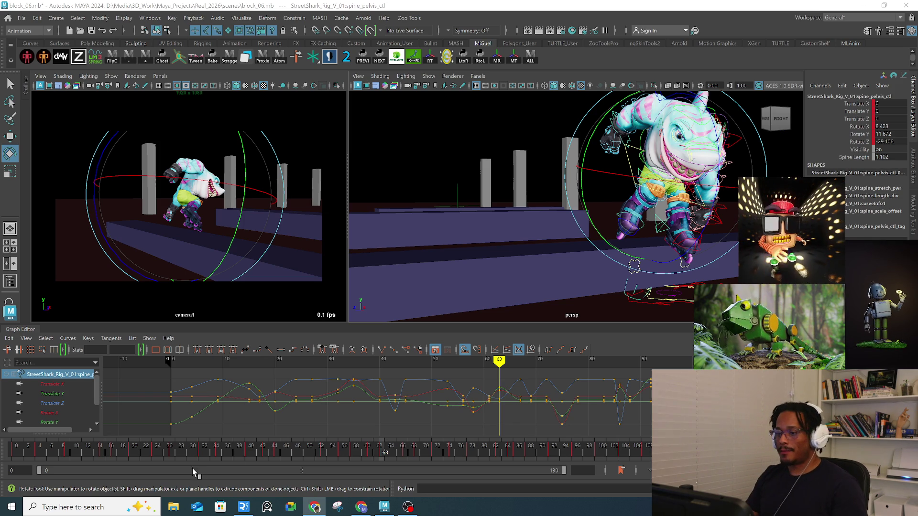
Step: Play back the jump, then create an editable motion trail for the right wrist IK control
mouse_move(344, 451)
mouse_down()
mouse_move(391, 452)
mouse_move(348, 454)
mouse_up()
key(alt+v)
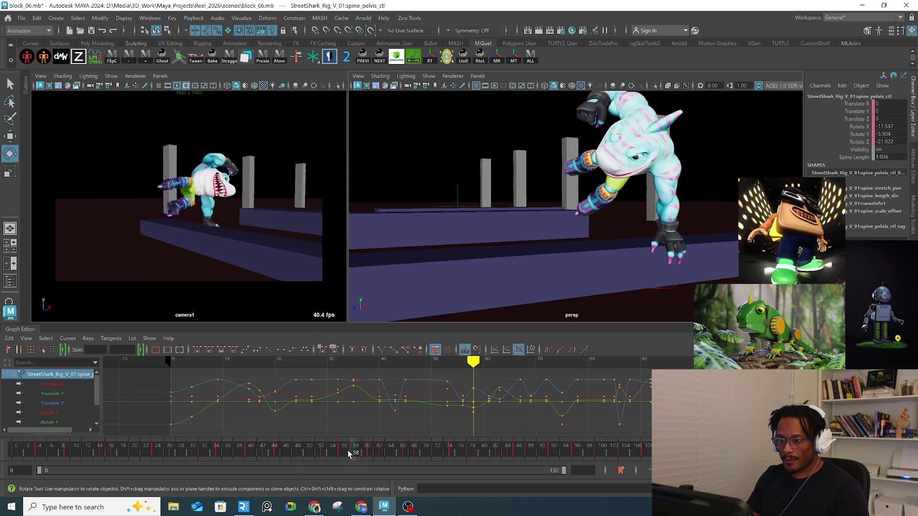
mouse_move(346, 449)
mouse_down()
mouse_move(405, 428)
mouse_move(362, 437)
mouse_move(394, 422)
mouse_move(368, 433)
mouse_move(385, 417)
mouse_up()
alt+drag(552, 197, 574, 175)
click(576, 170)
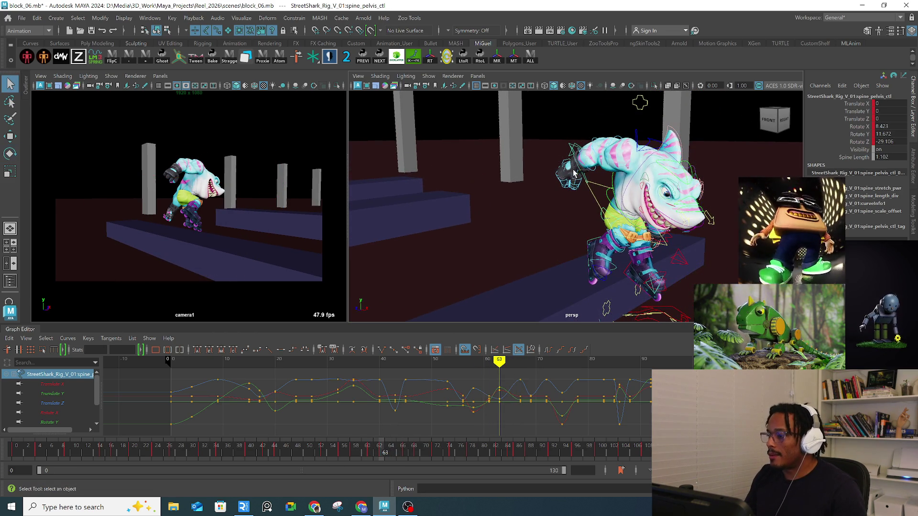
click(240, 18)
click(263, 44)
Step: Move and rotate the wrist IK control at frame 60, then check frames 58 and 59
mouse_move(536, 201)
alt+mouse_down()
mouse_move(564, 235)
mouse_move(548, 241)
alt+mouse_up()
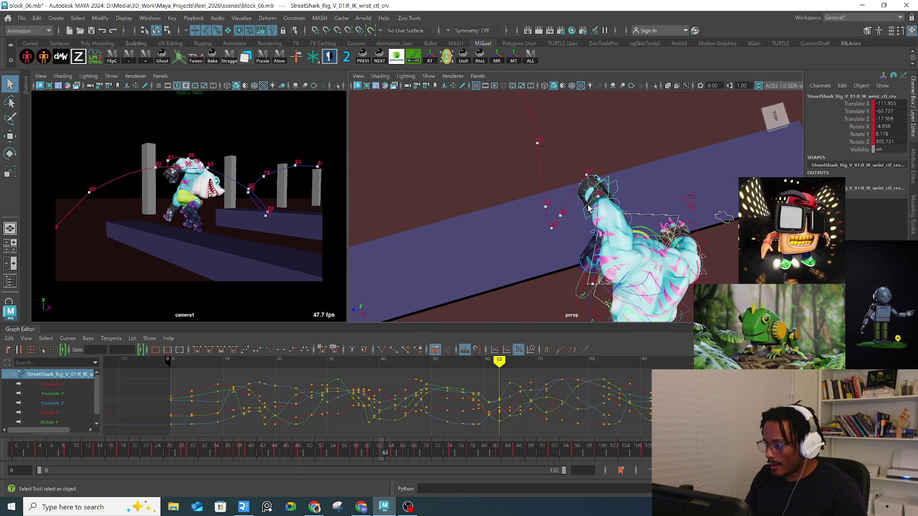
key(w)
alt+middle_drag(589, 208, 537, 209)
mouse_move(299, 446)
mouse_down()
mouse_move(367, 445)
mouse_move(362, 452)
mouse_move(323, 447)
mouse_move(387, 435)
mouse_move(348, 437)
mouse_move(362, 431)
mouse_up()
drag(205, 152, 209, 157)
key(e)
drag(206, 206, 273, 148)
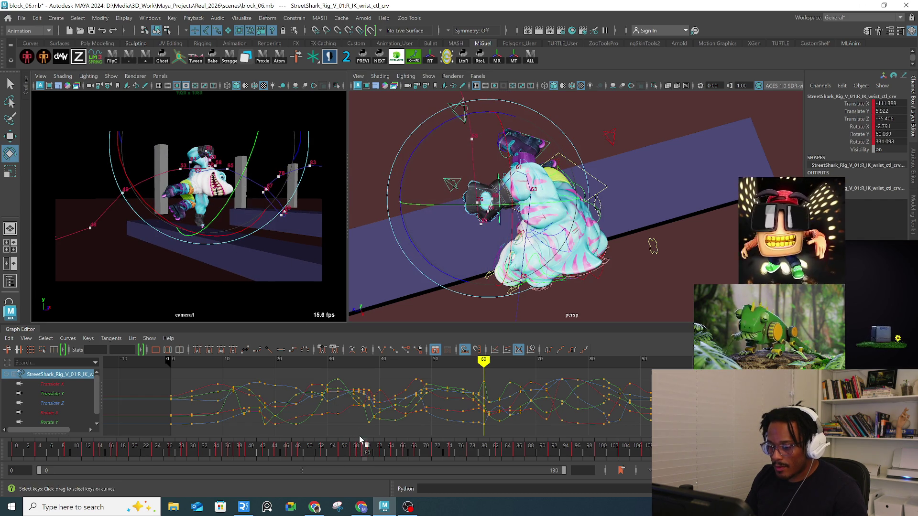
drag(360, 449, 354, 449)
key(alt+period)
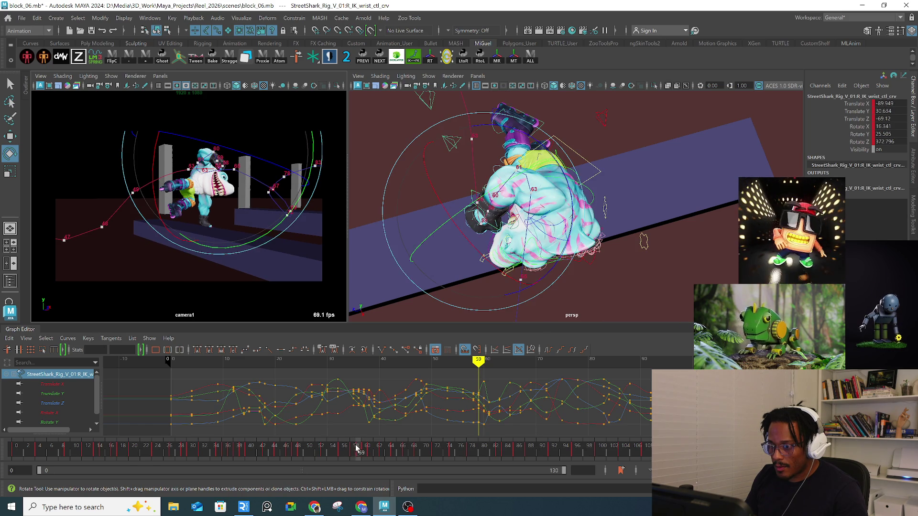
Step: Delete the wrist keys at frames 59 and 61
right_click(359, 452)
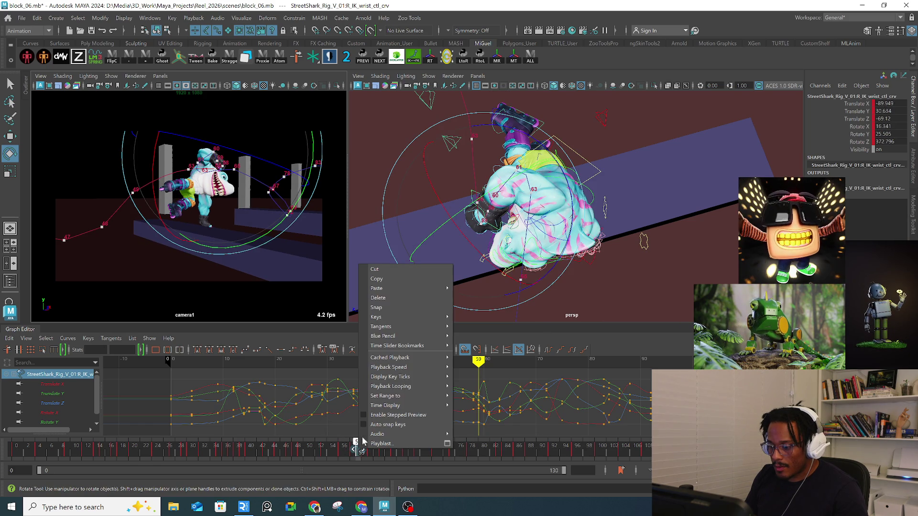
click(396, 296)
key(alt+period)
key(alt+period)
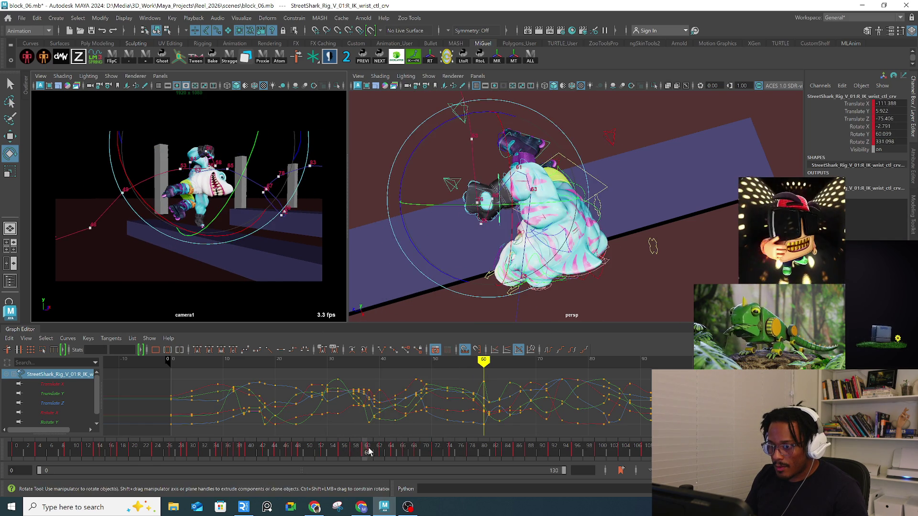
right_click(369, 448)
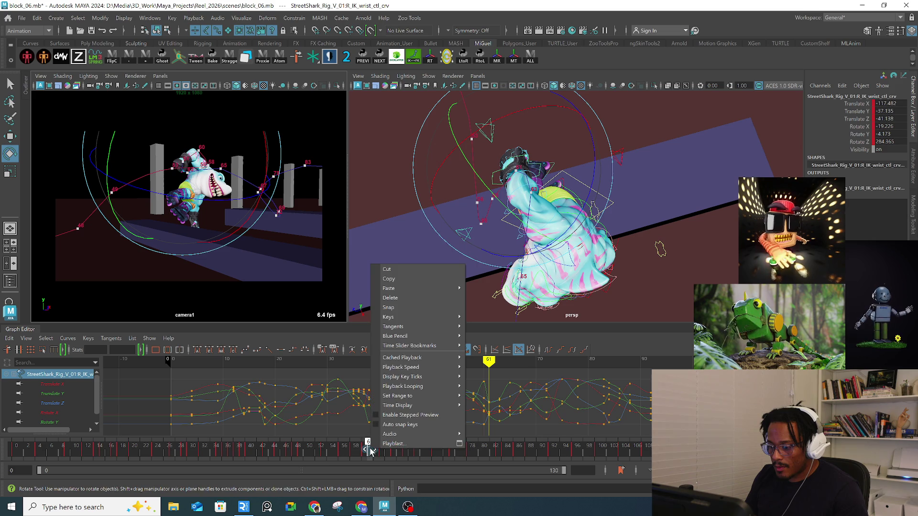
click(392, 298)
Step: Rotate the wrist IK control at frame 63 to re-angle the hand
drag(373, 454, 383, 453)
mouse_move(660, 230)
alt+mouse_down()
mouse_move(679, 225)
mouse_move(695, 237)
mouse_move(552, 231)
mouse_move(538, 275)
mouse_move(585, 257)
mouse_move(517, 200)
mouse_move(530, 173)
alt+mouse_up()
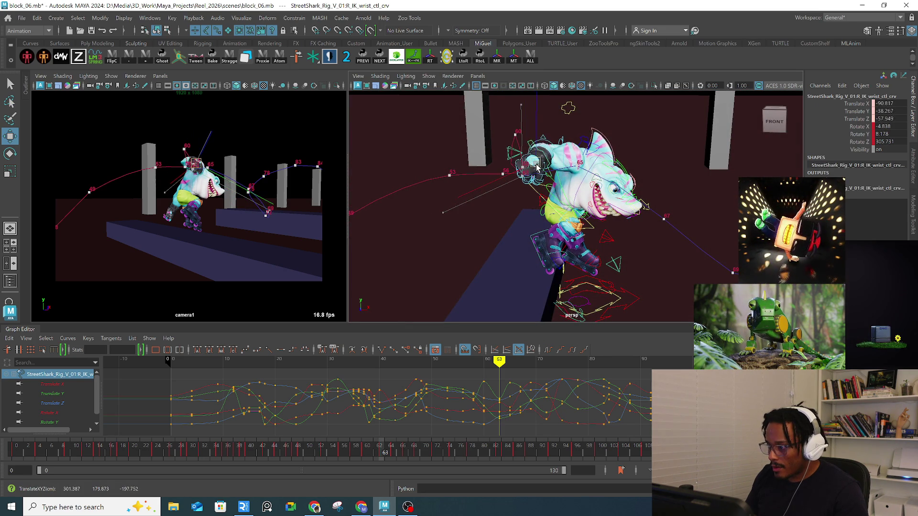
key(e)
mouse_move(521, 182)
mouse_down()
mouse_move(577, 178)
mouse_move(613, 138)
mouse_move(568, 167)
mouse_move(582, 159)
mouse_up()
click(577, 178)
click(575, 163)
key(w)
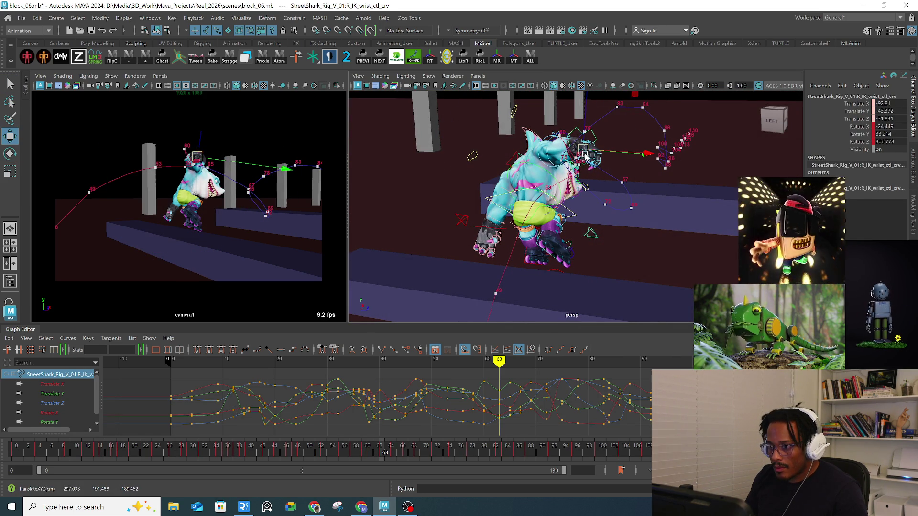
key(e)
drag(646, 144, 622, 152)
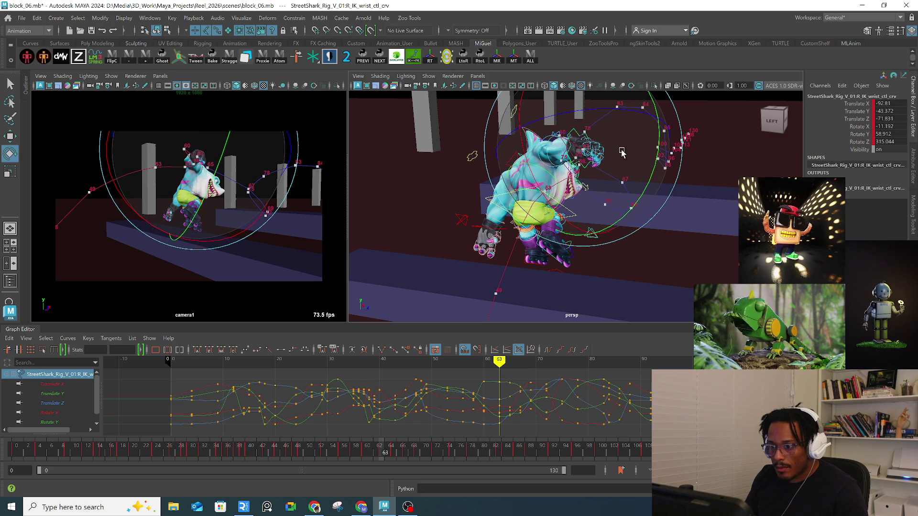
Step: Delete the wrist key at frame 60 and scrub frames 58–63
click(367, 451)
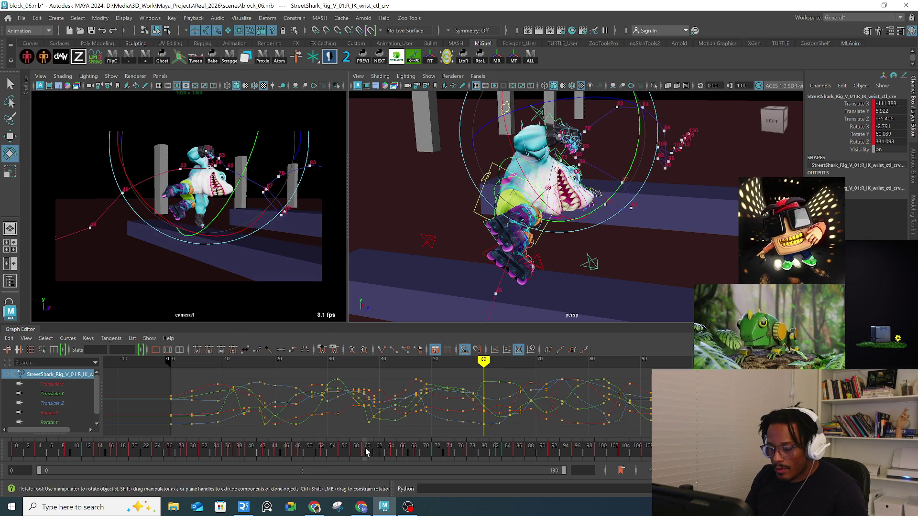
right_click(366, 452)
click(405, 296)
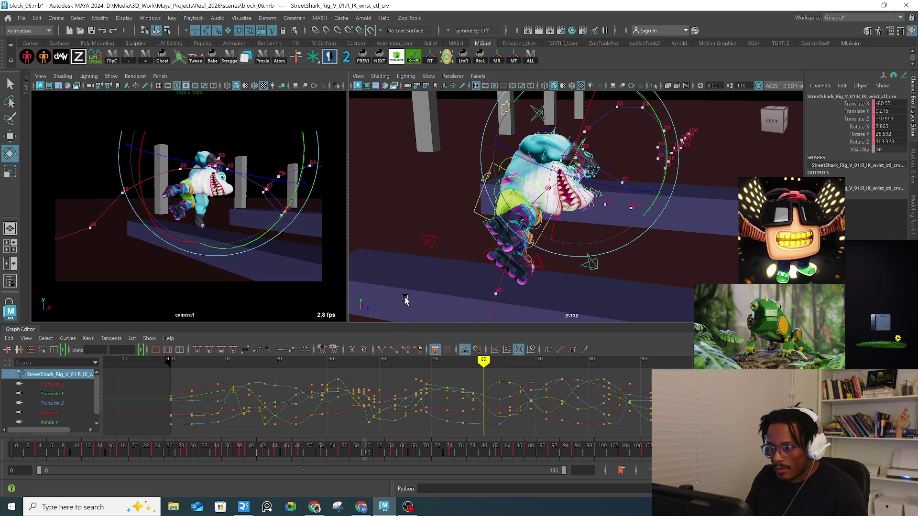
mouse_move(360, 458)
mouse_down()
mouse_move(382, 448)
mouse_move(395, 453)
mouse_up()
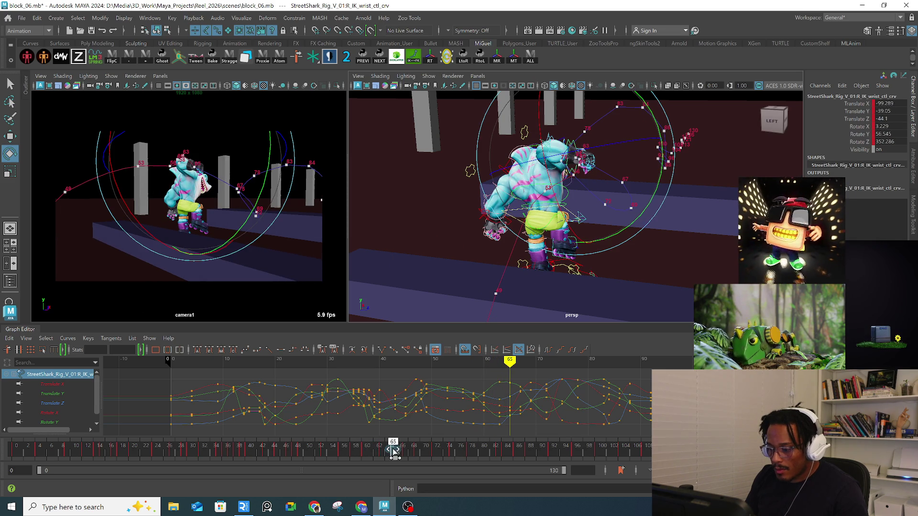
Step: Apply key actions from the time-slider menu at frames 65, 63, 60 and 58
right_click(393, 452)
click(434, 301)
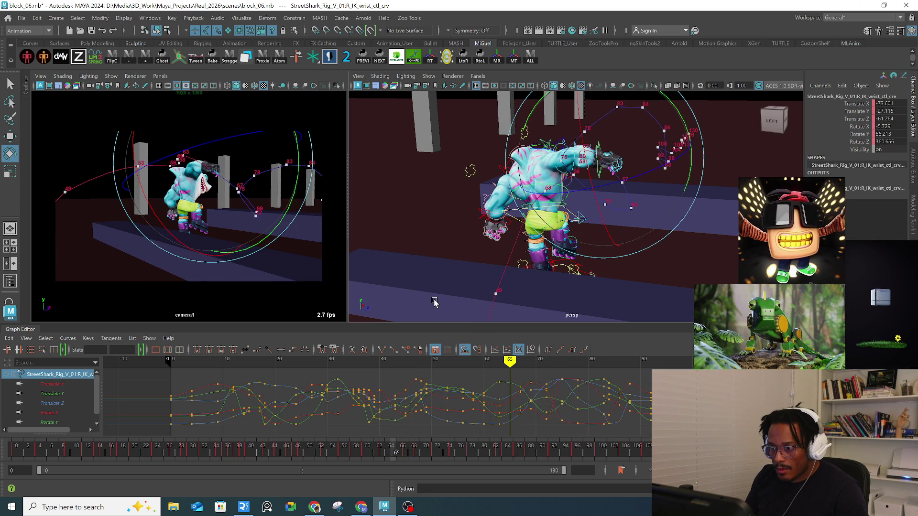
click(382, 452)
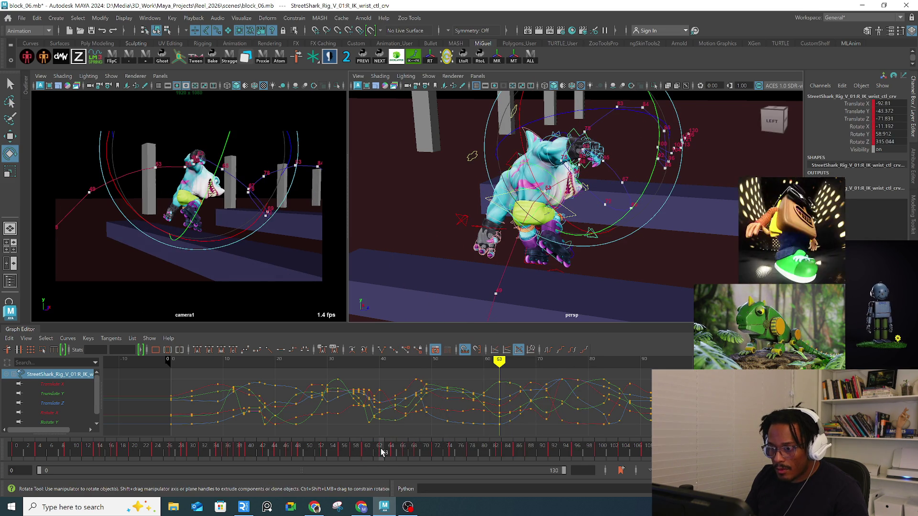
right_click(382, 453)
click(415, 297)
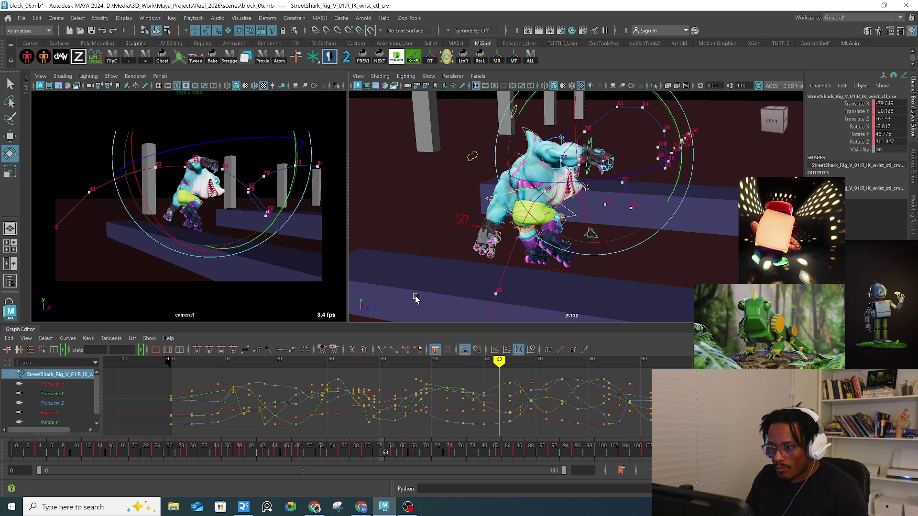
click(365, 452)
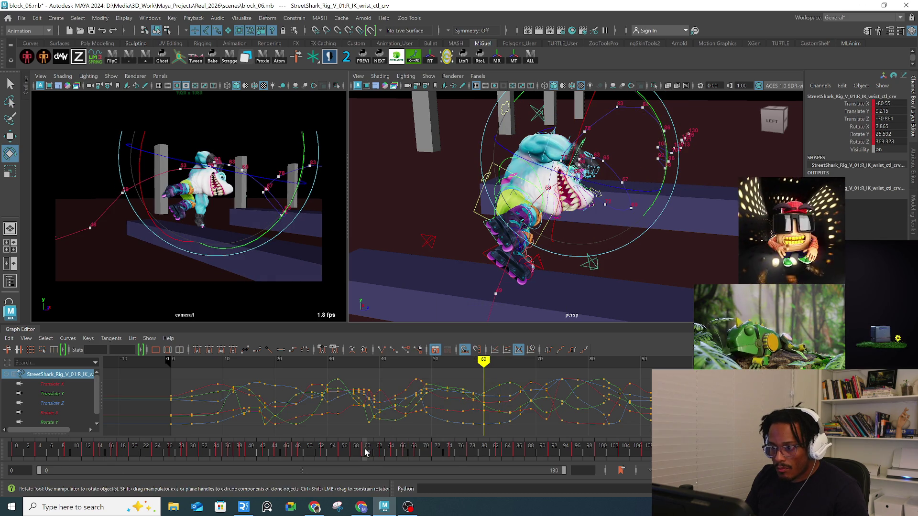
right_click(366, 453)
click(393, 300)
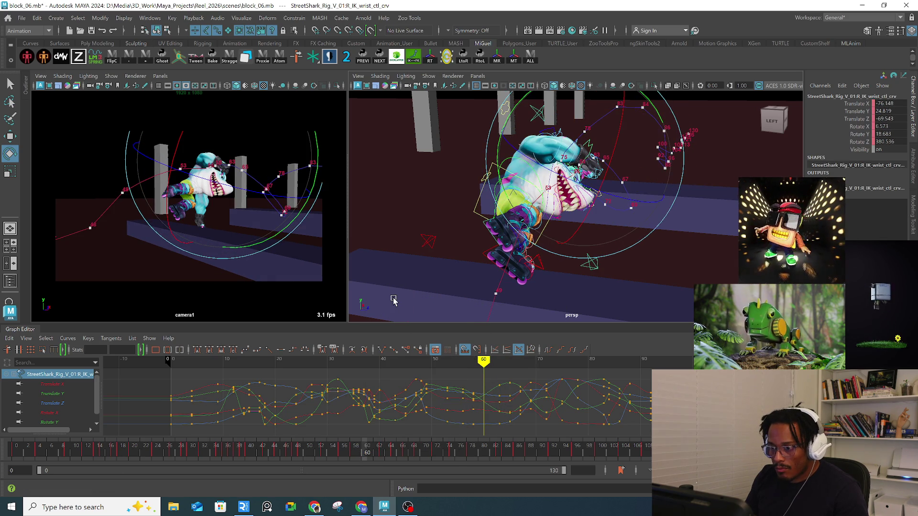
click(354, 452)
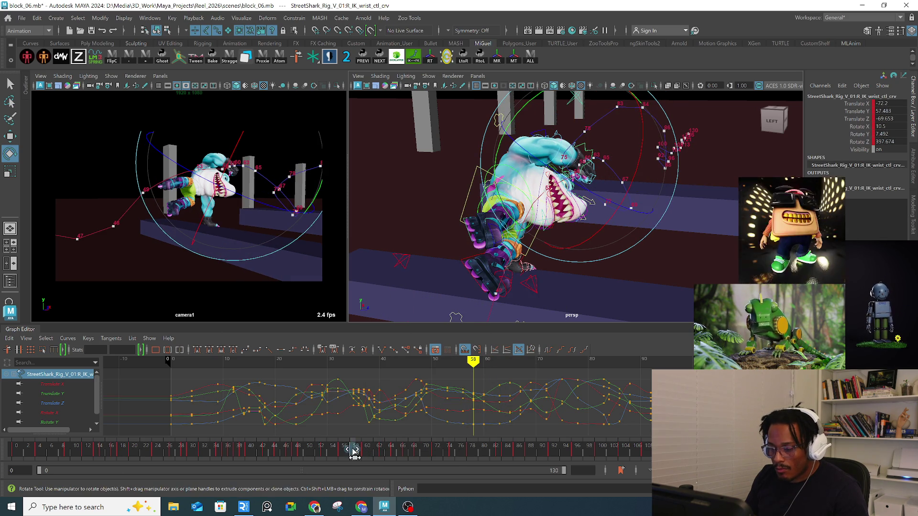
right_click(354, 451)
click(383, 298)
Step: Review the landing from the front by scrubbing and playing back frames 45–67
mouse_move(397, 283)
alt+mouse_down()
mouse_move(475, 187)
mouse_move(502, 201)
alt+mouse_up()
mouse_move(355, 452)
mouse_down()
mouse_move(339, 447)
mouse_move(424, 440)
mouse_move(236, 449)
mouse_up()
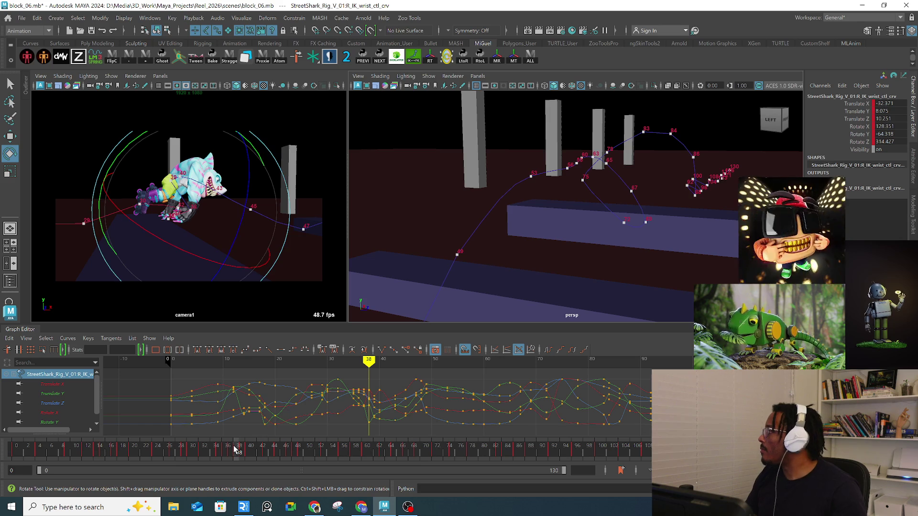
key(alt+v)
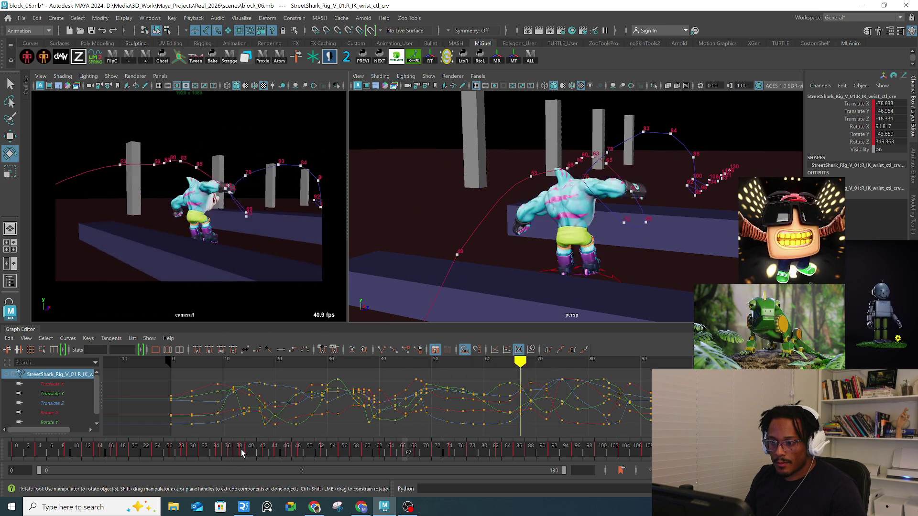
click(281, 454)
mouse_move(293, 453)
mouse_down()
mouse_move(406, 450)
mouse_move(321, 450)
mouse_move(352, 450)
mouse_up()
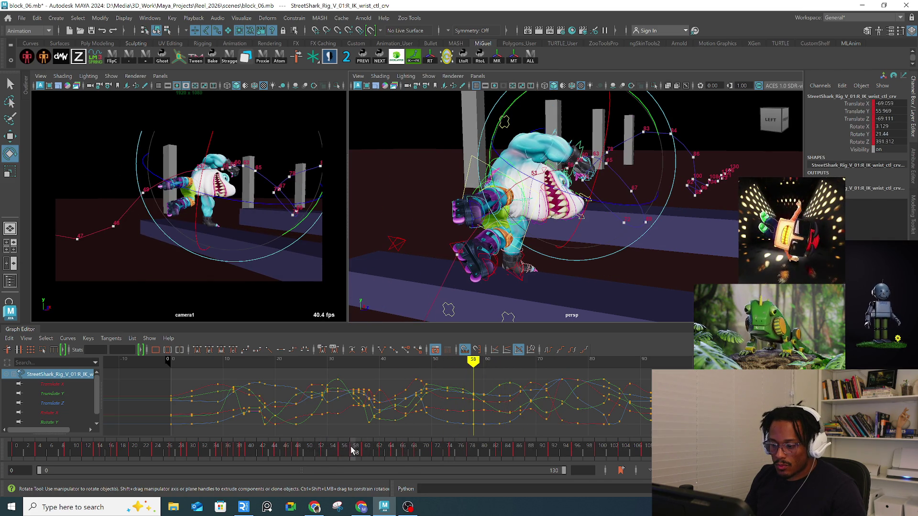
Step: Edit the keys at frames 58 and 60 and reposition the wrist at frame 60
right_click(352, 449)
click(383, 298)
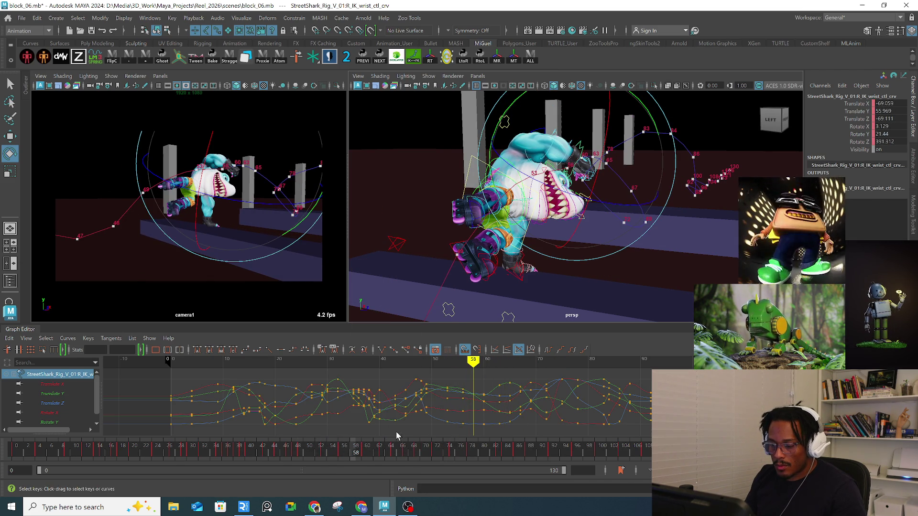
right_click(366, 452)
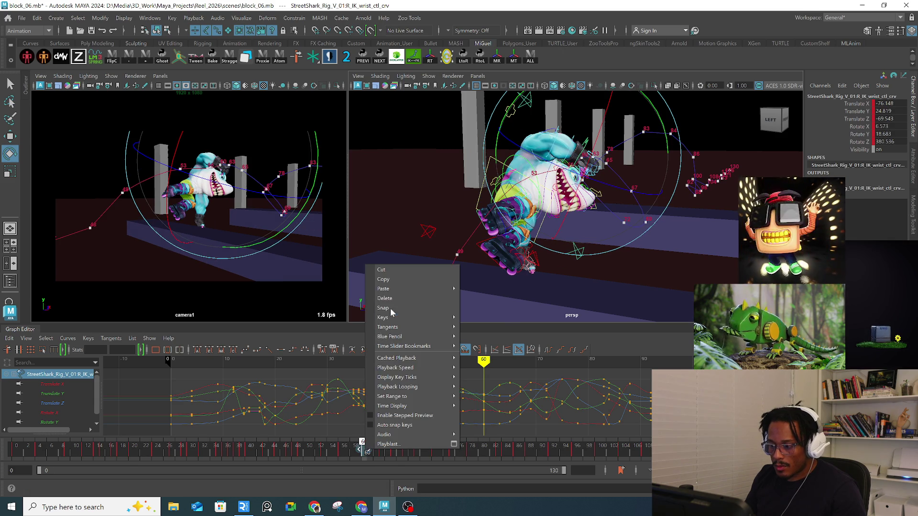
click(393, 301)
key(w)
drag(244, 204, 231, 170)
key(e)
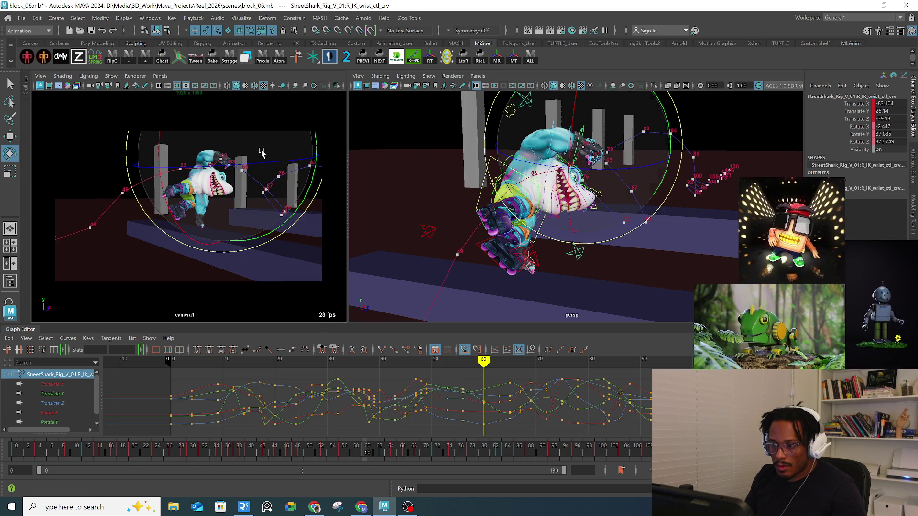
Step: Delete the wrist key at frame 56 and snap the keys to whole frames
click(342, 452)
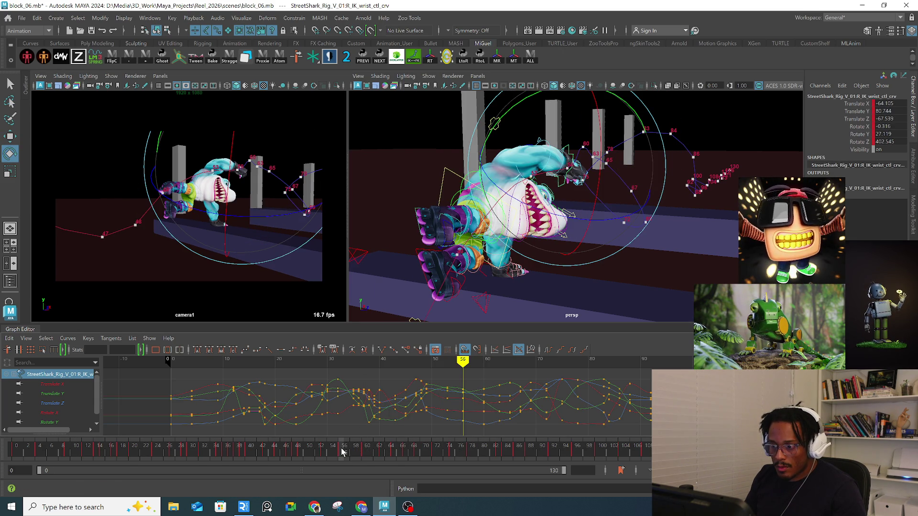
right_click(342, 451)
click(370, 298)
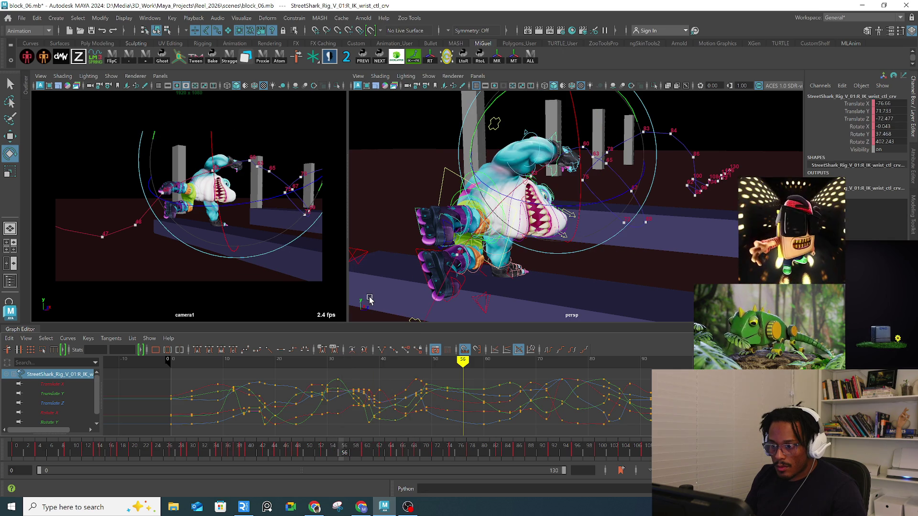
click(382, 453)
right_click(381, 453)
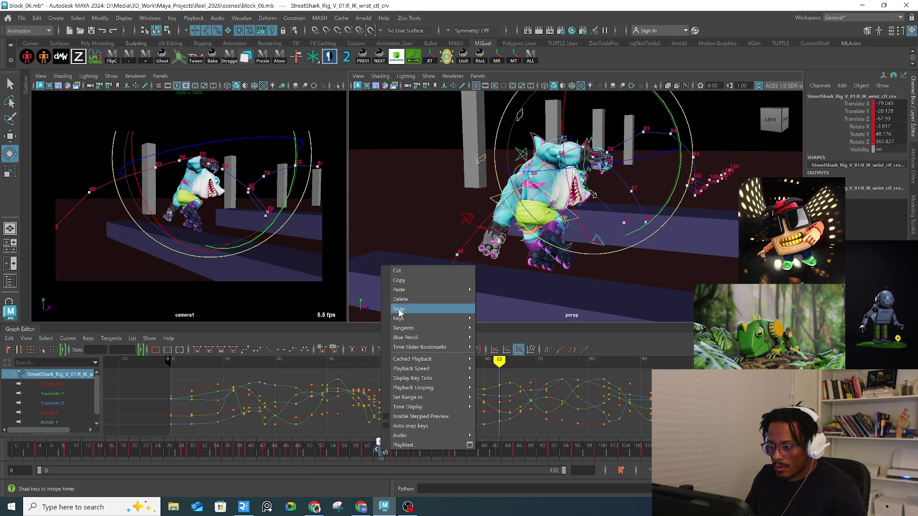
click(399, 309)
Step: Edit the key at frame 65 and move the wrist control up and left
click(396, 449)
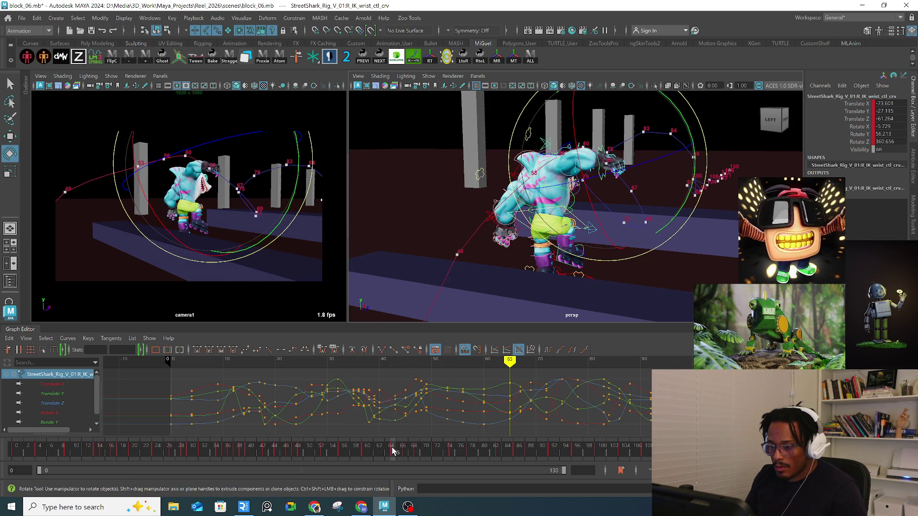
right_click(392, 451)
click(420, 298)
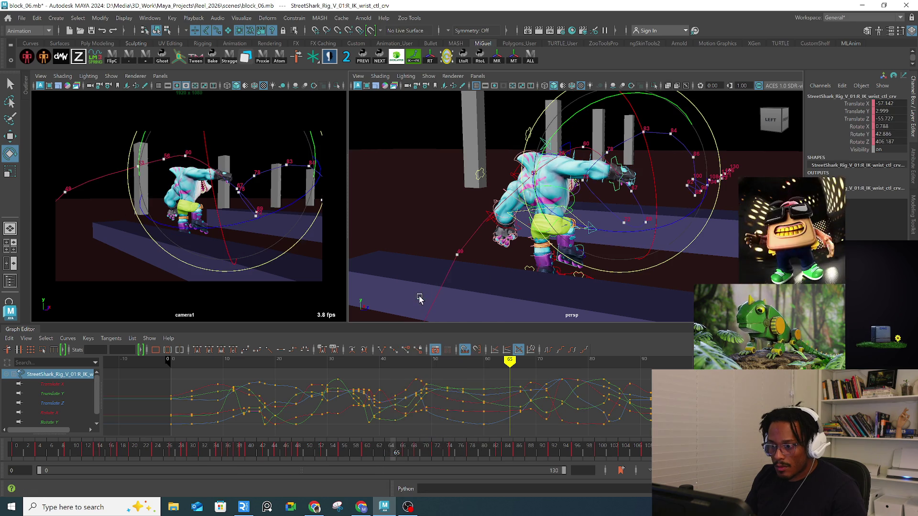
key(w)
drag(258, 219, 219, 167)
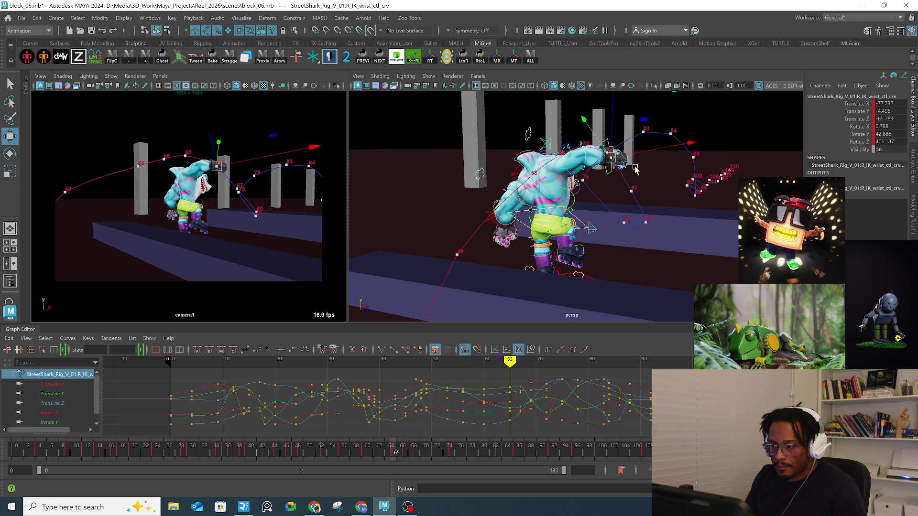
Step: Raise the wrist IK control at the current frame
alt+drag(635, 170, 656, 221)
mouse_move(592, 241)
mouse_down()
mouse_move(593, 231)
mouse_move(721, 212)
mouse_move(666, 227)
mouse_move(492, 232)
mouse_up()
key(e)
Step: Reposition the wrist IK control at frame 53, then adjust it along one axis at frame 56
drag(397, 449, 322, 446)
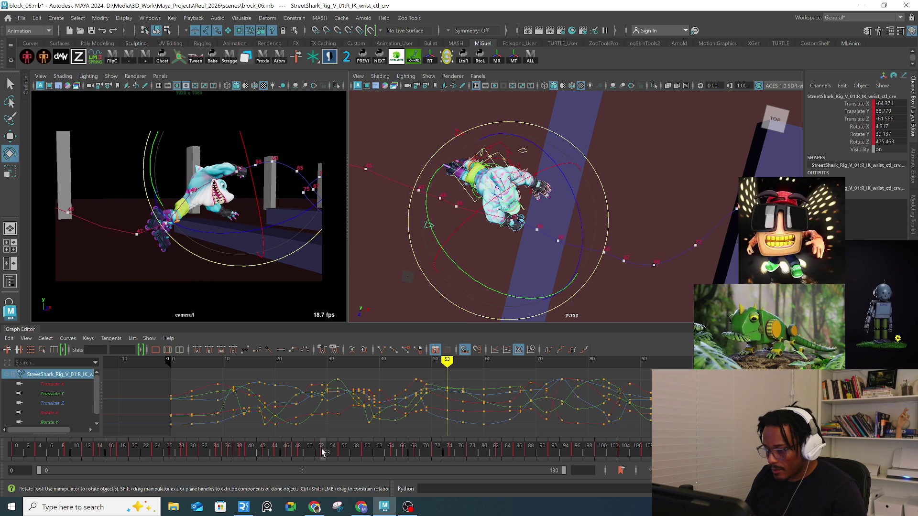
key(w)
drag(527, 201, 525, 205)
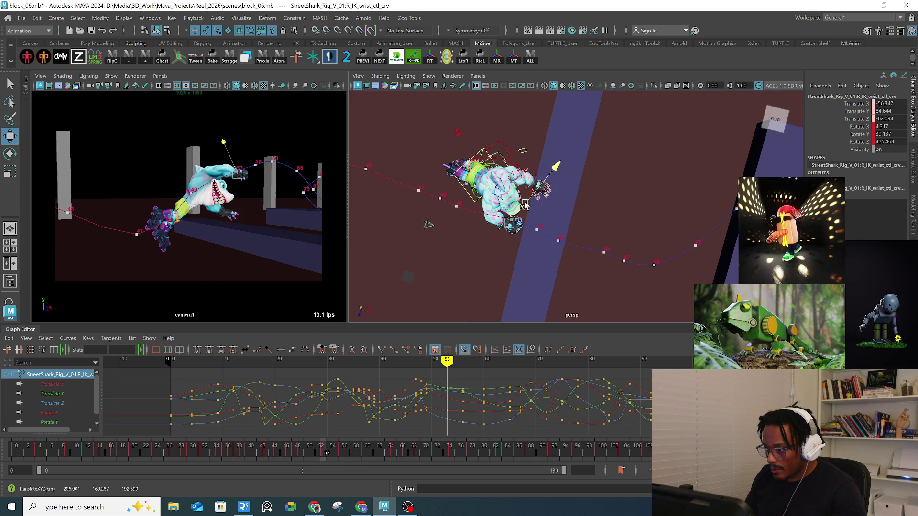
click(341, 452)
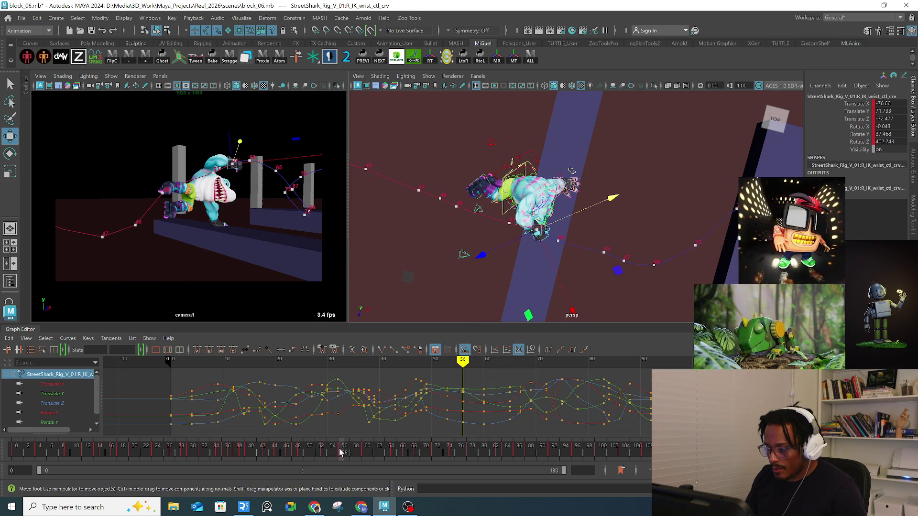
click(598, 205)
mouse_move(581, 247)
alt+mouse_down()
mouse_move(593, 210)
mouse_move(565, 213)
mouse_move(539, 231)
mouse_move(545, 266)
mouse_move(425, 312)
alt+mouse_up()
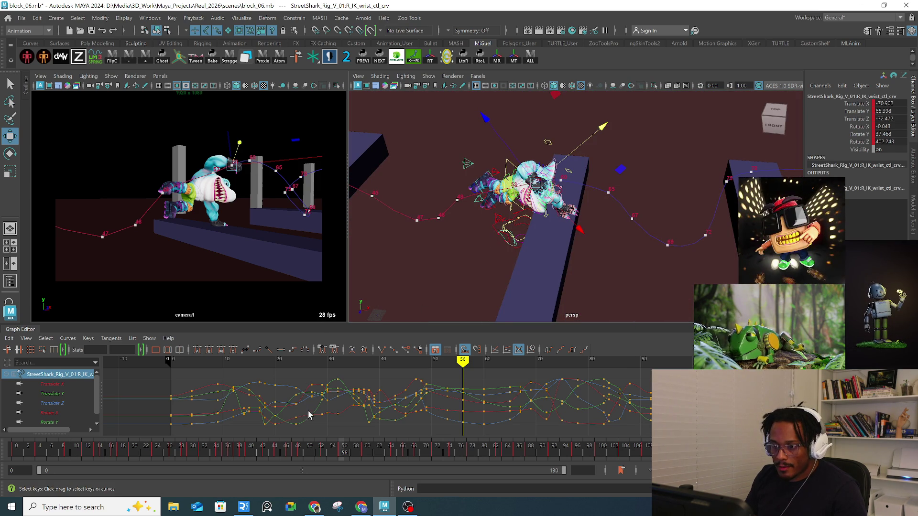
mouse_move(336, 450)
mouse_down()
mouse_move(303, 444)
mouse_move(295, 454)
mouse_up()
Step: Snap the wrist keys to whole frames, then reposition the wrist at frames 49 and 51
right_click(294, 454)
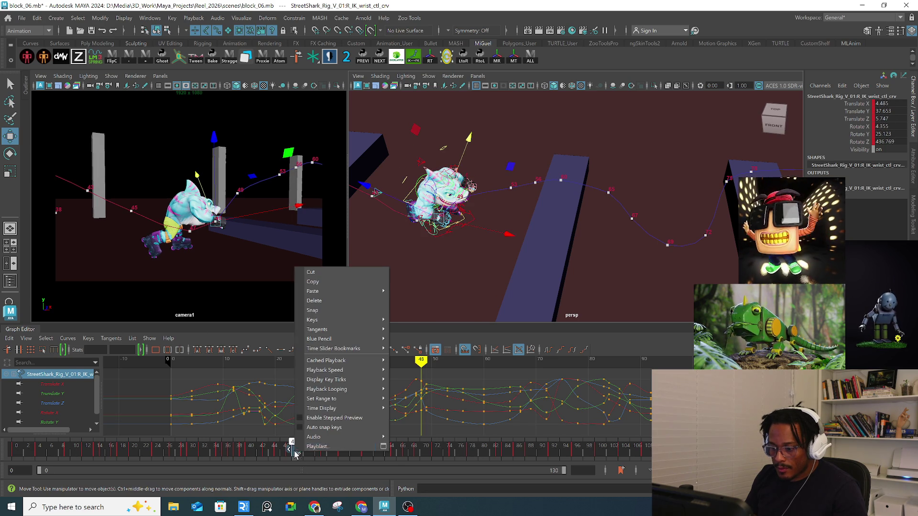
click(329, 310)
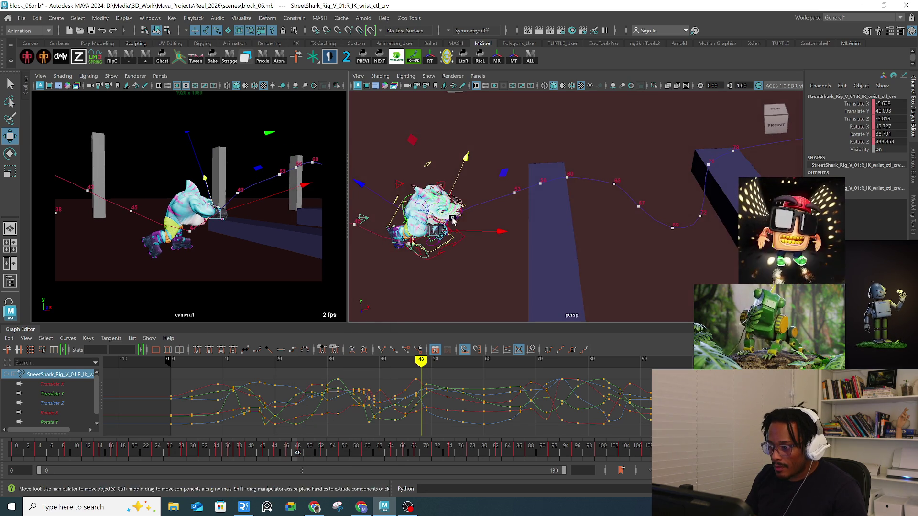
click(302, 452)
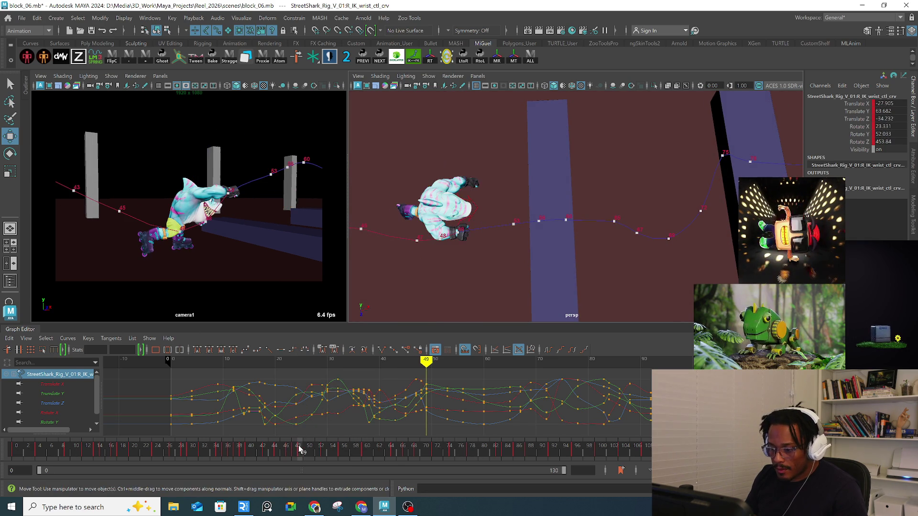
middle_drag(460, 215, 461, 217)
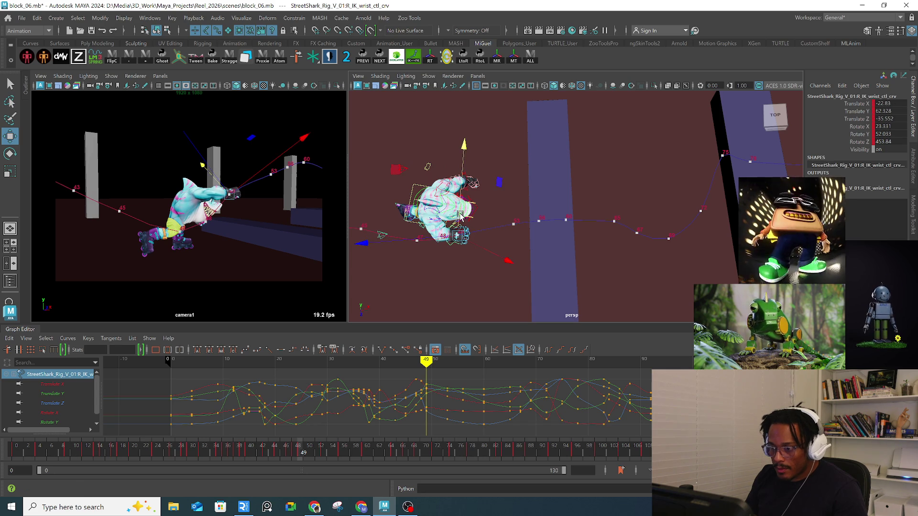
drag(302, 452, 312, 453)
middle_drag(248, 189, 263, 213)
Step: Reposition the wrist IK control at frames 53, 56, 65 and 60
click(322, 451)
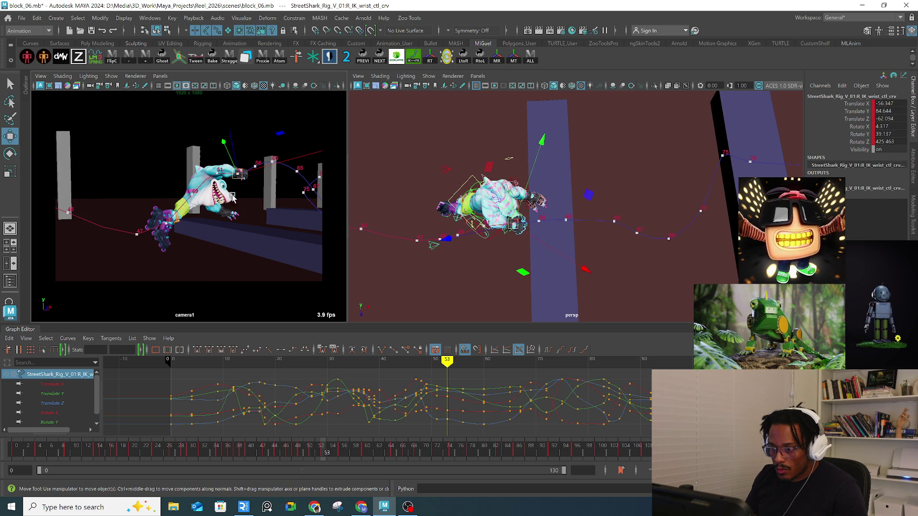
middle_drag(242, 183, 242, 172)
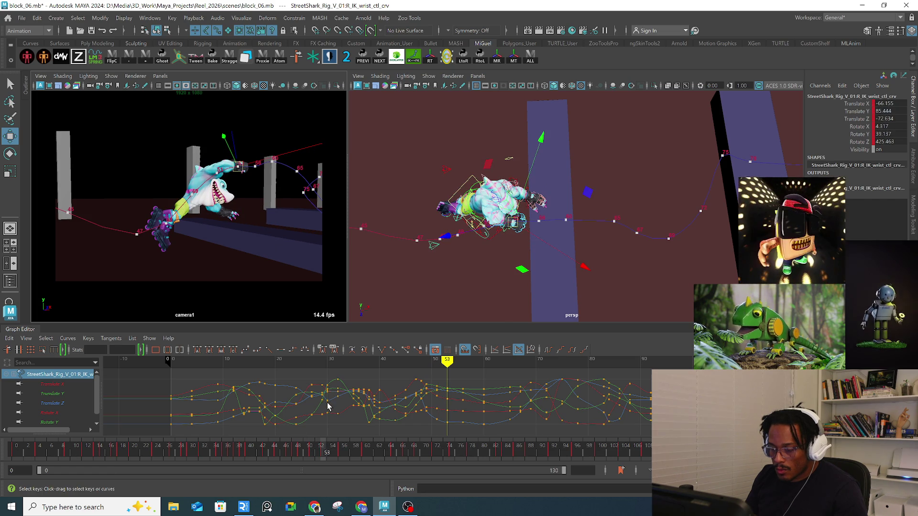
key(period)
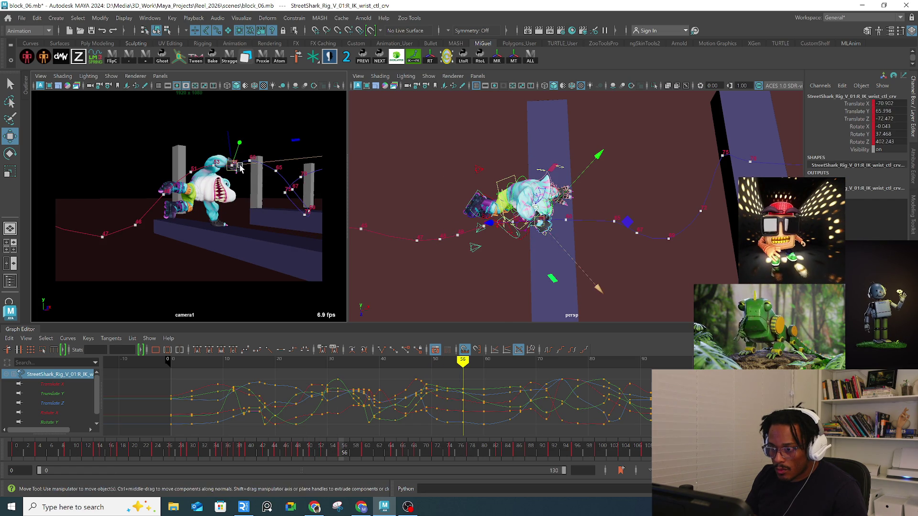
middle_drag(240, 168, 238, 166)
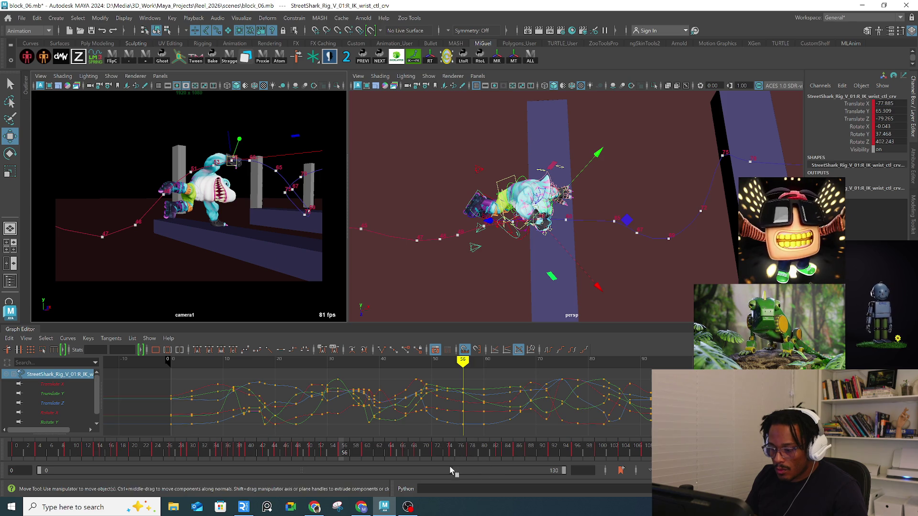
click(365, 452)
mouse_move(366, 452)
mouse_down()
mouse_move(390, 452)
mouse_move(338, 450)
mouse_move(397, 451)
mouse_up()
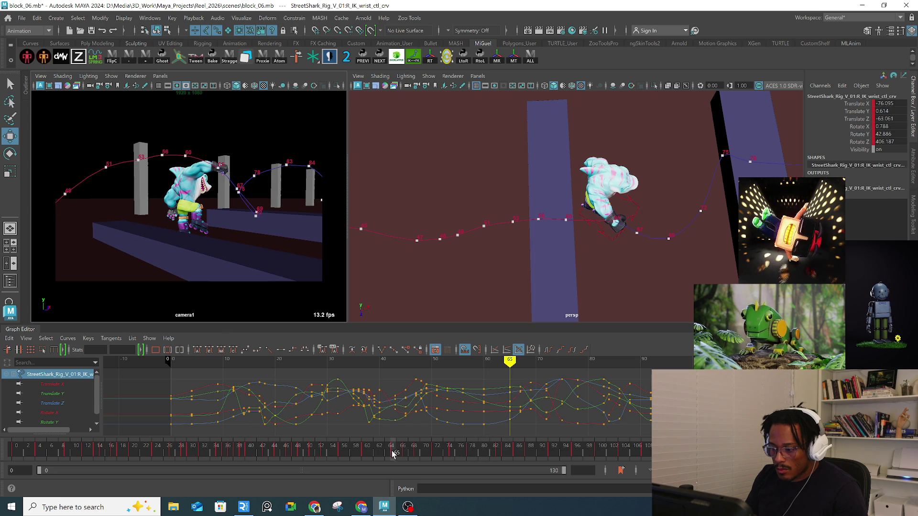
drag(214, 166, 209, 160)
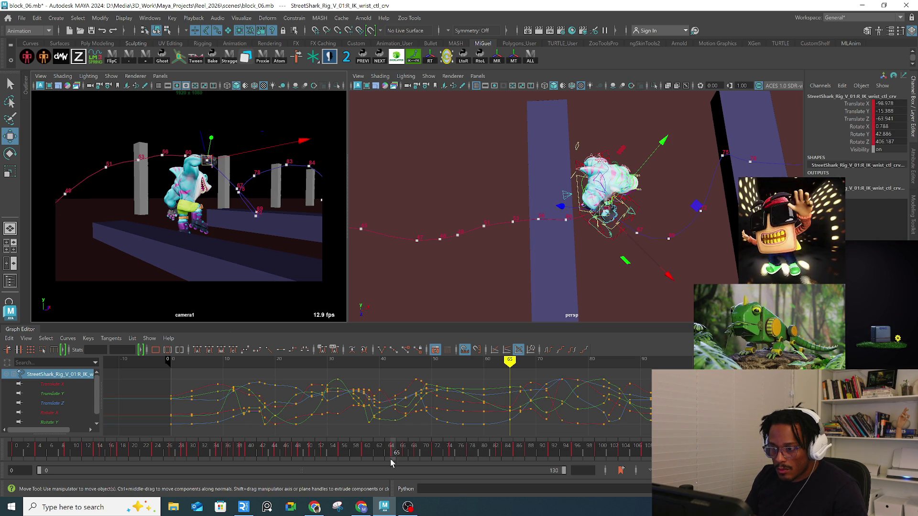
click(366, 454)
drag(221, 156, 225, 161)
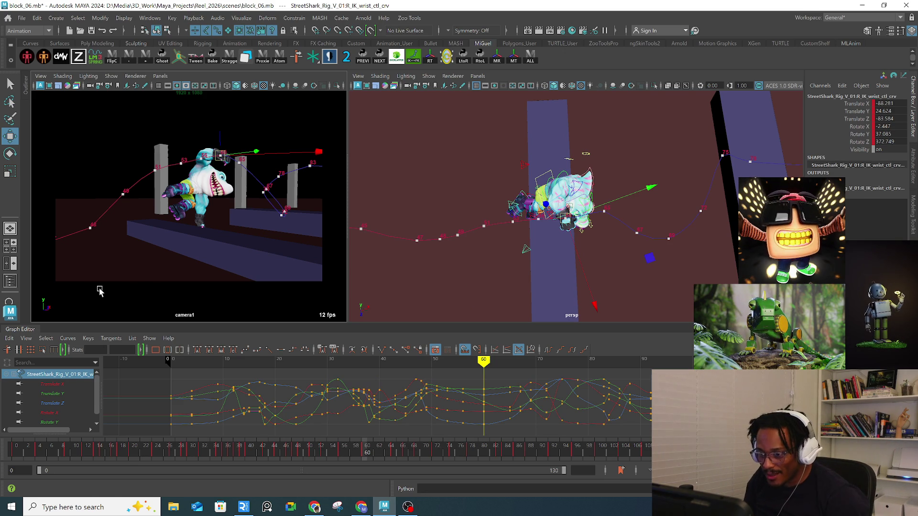
Step: Nudge the wrist IK control again at frames 53 and 56
click(344, 452)
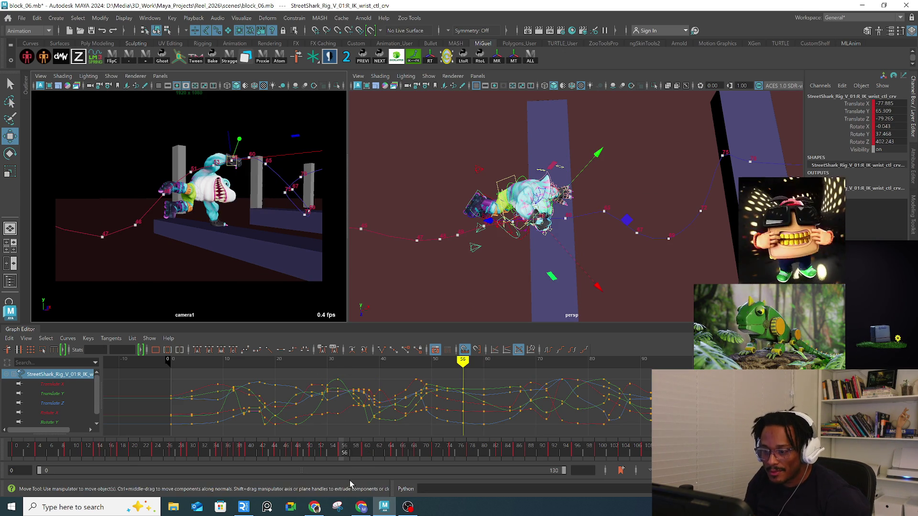
click(326, 452)
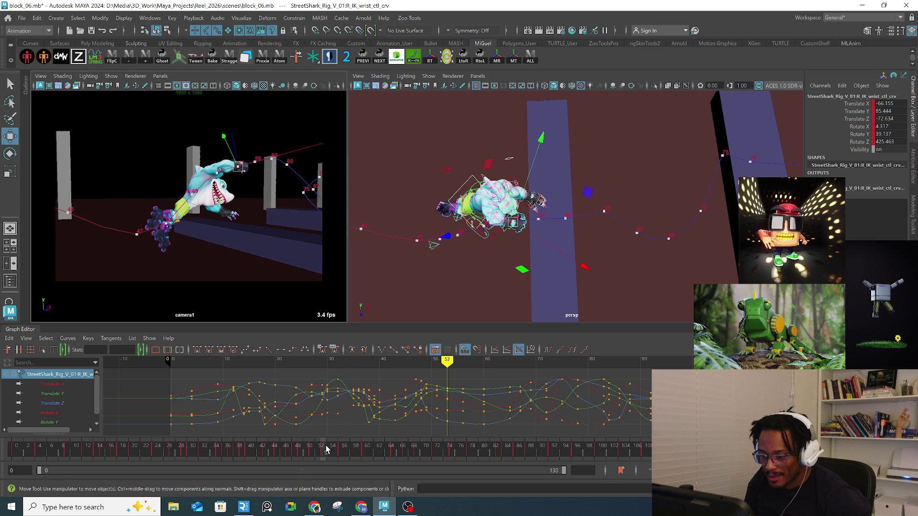
drag(244, 170, 242, 166)
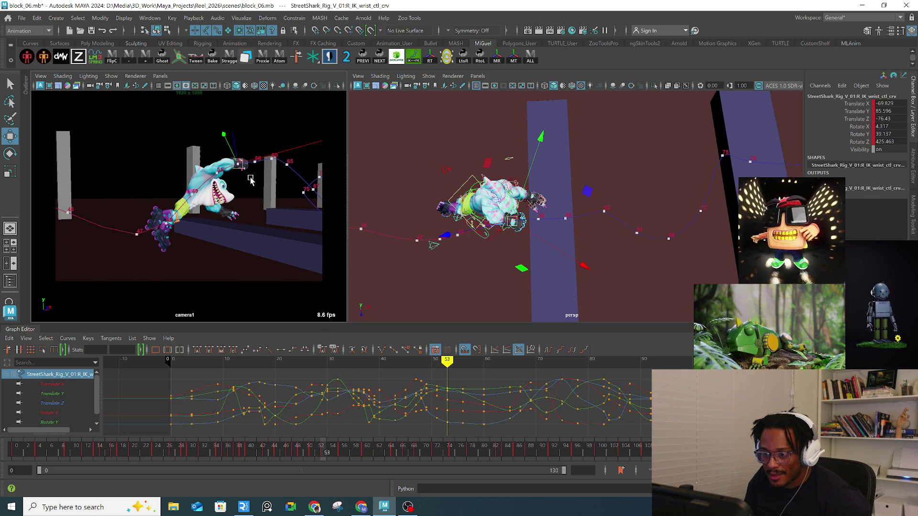
click(343, 449)
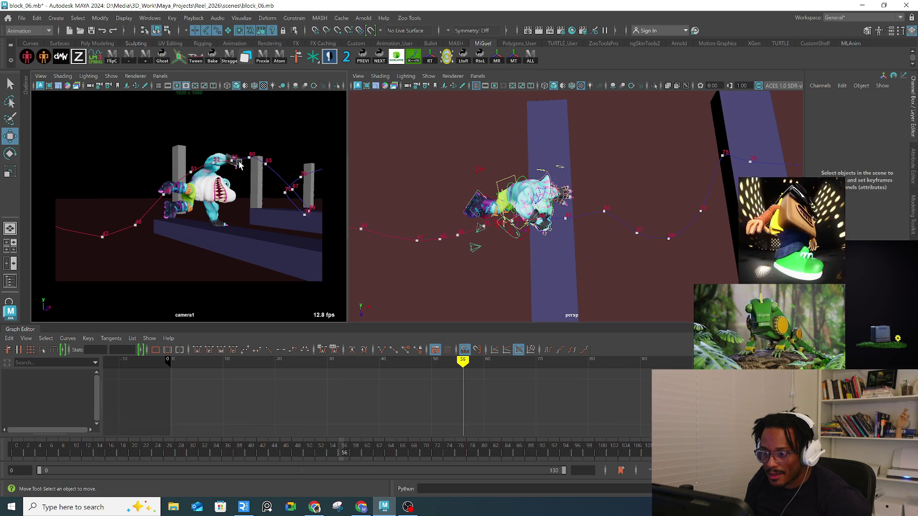
drag(234, 164, 230, 158)
Step: Advance through frames 62–70 and frame the shark rig from above
drag(344, 449, 397, 455)
mouse_move(596, 249)
alt+mouse_down()
mouse_move(593, 260)
mouse_move(599, 251)
alt+mouse_up()
drag(397, 449, 467, 435)
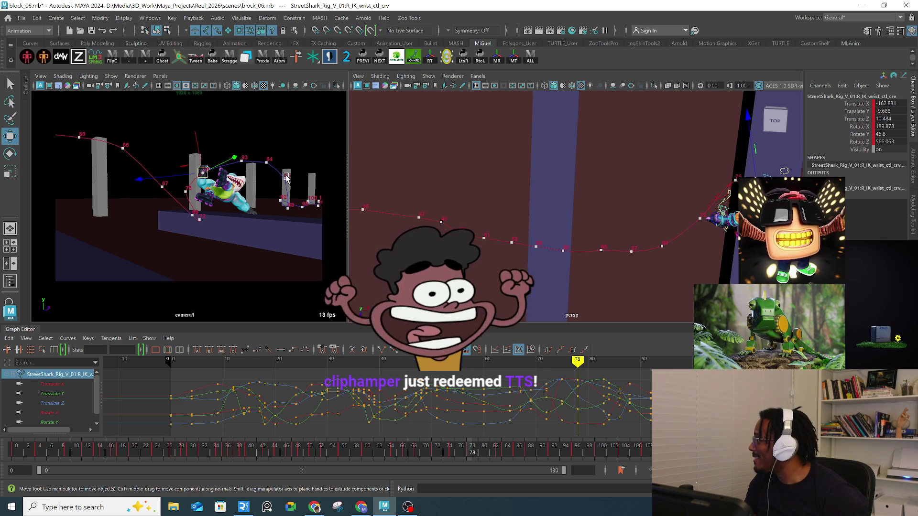
key(f)
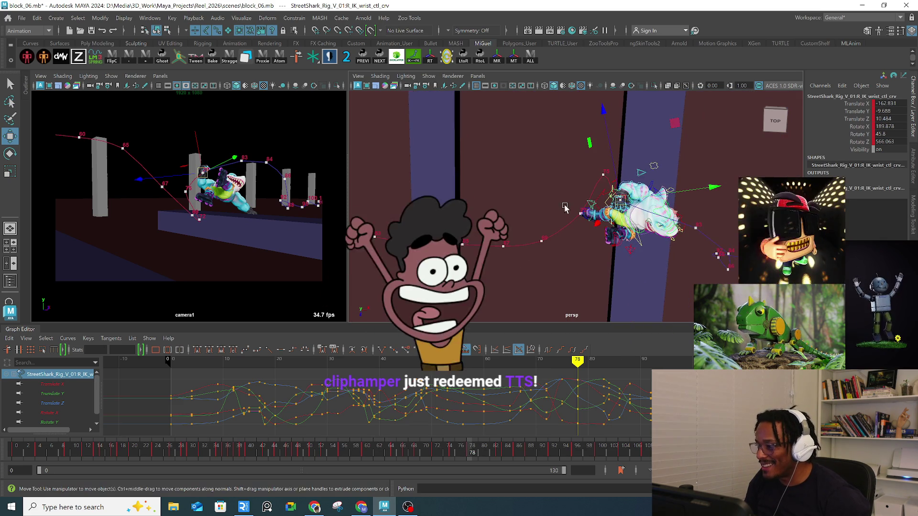
alt+drag(650, 228, 648, 162)
key(f)
mouse_move(526, 225)
alt+mouse_down()
mouse_move(504, 270)
mouse_move(522, 319)
alt+mouse_up()
Step: Reposition the wrist IK control around frame 80, checking frames 83 and 78
mouse_move(480, 450)
mouse_down()
mouse_move(502, 450)
mouse_move(481, 454)
mouse_up()
mouse_move(540, 268)
alt+mouse_down()
mouse_move(557, 240)
mouse_move(468, 199)
alt+mouse_up()
mouse_move(468, 199)
alt+middle_down()
mouse_move(593, 270)
mouse_move(631, 237)
mouse_move(615, 258)
mouse_move(655, 251)
alt+middle_up()
drag(572, 242, 563, 243)
key(period)
click(475, 451)
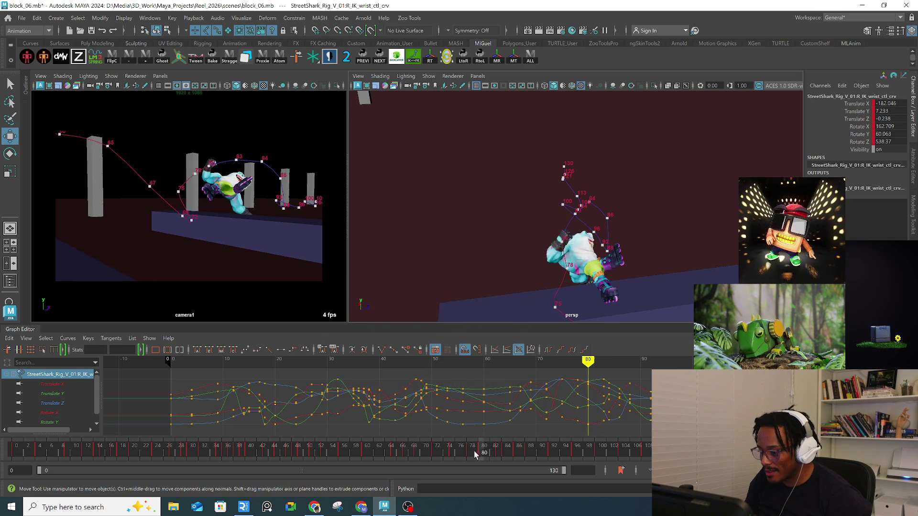
Step: Reposition the wrist IK control at frame 78, comparing against frame 75 from a new angle
drag(577, 280, 567, 280)
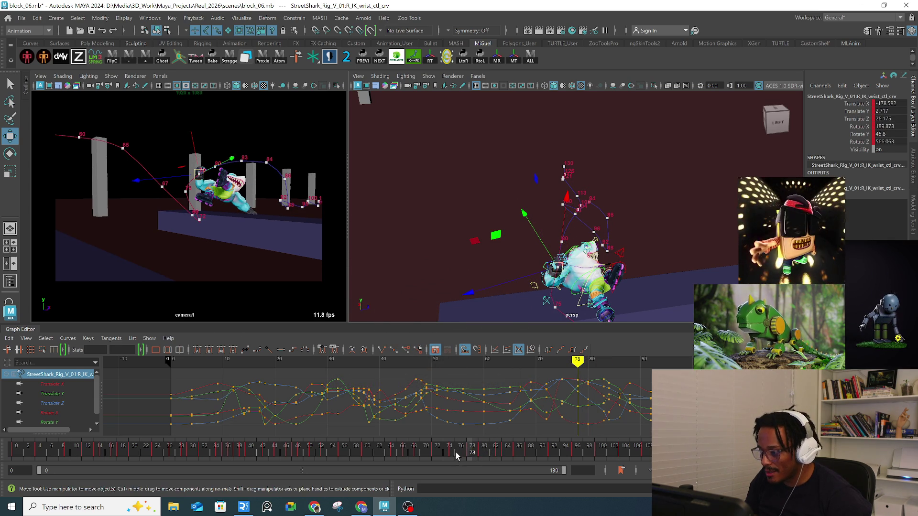
click(453, 454)
mouse_move(497, 277)
alt+mouse_down()
mouse_move(517, 231)
mouse_move(525, 273)
alt+mouse_up()
drag(454, 449, 471, 449)
mouse_move(509, 219)
mouse_down()
mouse_move(522, 208)
mouse_move(516, 217)
mouse_move(553, 252)
mouse_move(560, 214)
mouse_move(539, 232)
mouse_move(545, 243)
mouse_up()
Step: Check the wrist arc across frames 80–84, framing the control and ending at frame 84
click(482, 452)
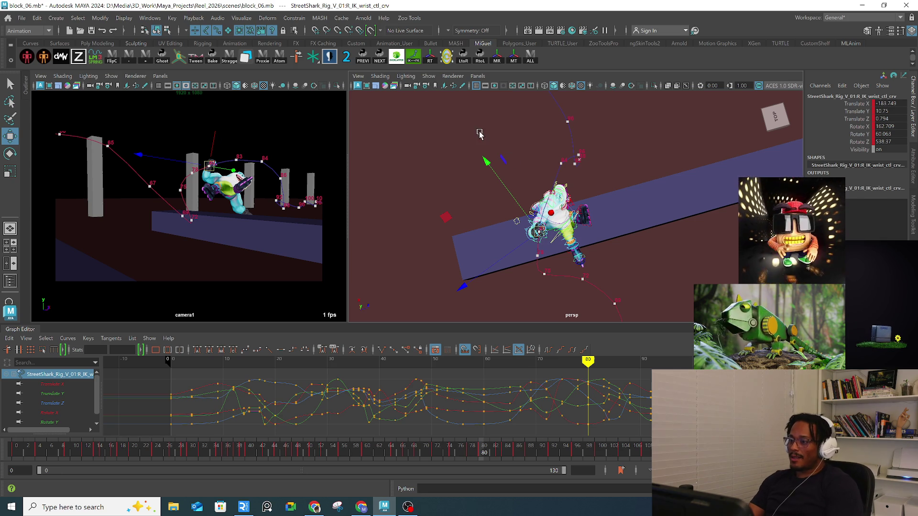
mouse_move(485, 450)
mouse_down()
mouse_move(508, 454)
mouse_move(500, 450)
mouse_up()
mouse_move(550, 287)
alt+mouse_down()
mouse_move(575, 328)
mouse_move(603, 267)
mouse_move(587, 213)
mouse_move(615, 236)
alt+mouse_up()
key(f)
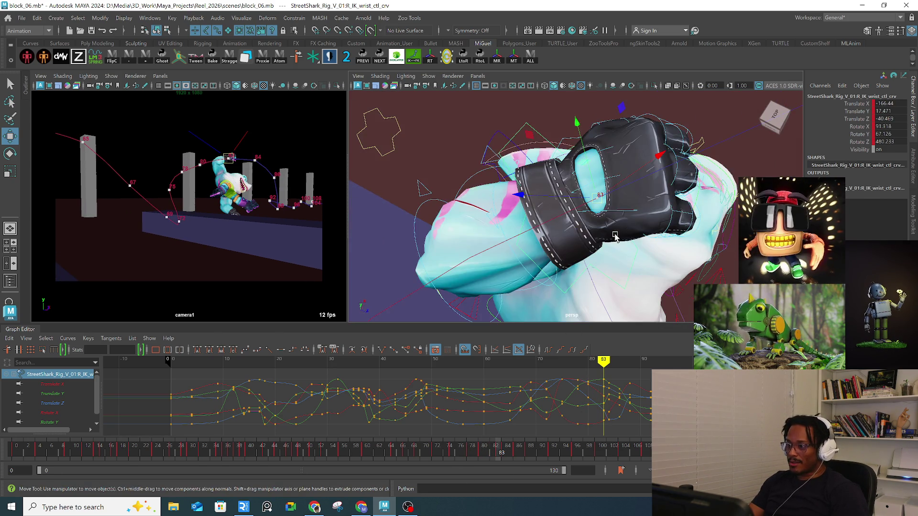
scroll(616, 205, down, 5)
mouse_move(617, 205)
alt+mouse_down()
mouse_move(615, 228)
mouse_move(636, 266)
mouse_move(625, 263)
mouse_move(660, 246)
mouse_move(648, 238)
mouse_move(677, 265)
mouse_move(602, 252)
alt+mouse_up()
key(period)
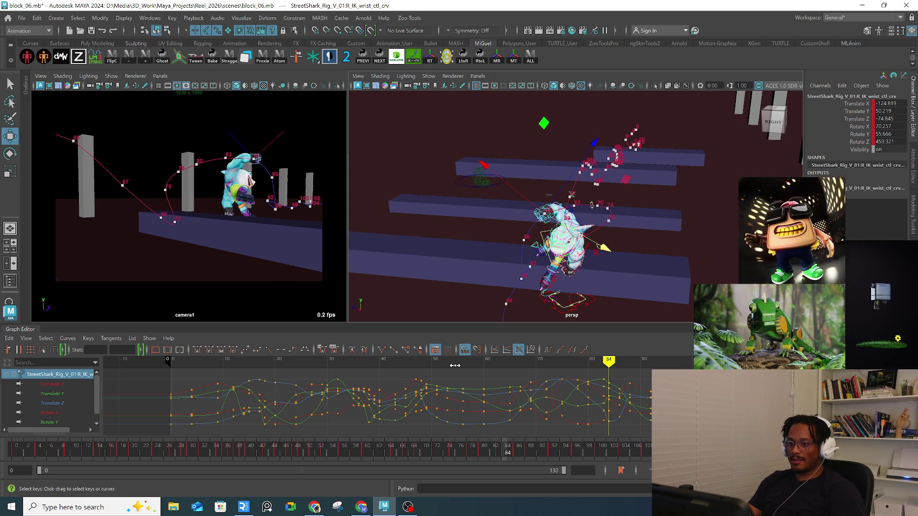
Step: Step to frame 85, play back the rail-jump animation, then switch to Chrome
key(alt+period)
key(alt+v)
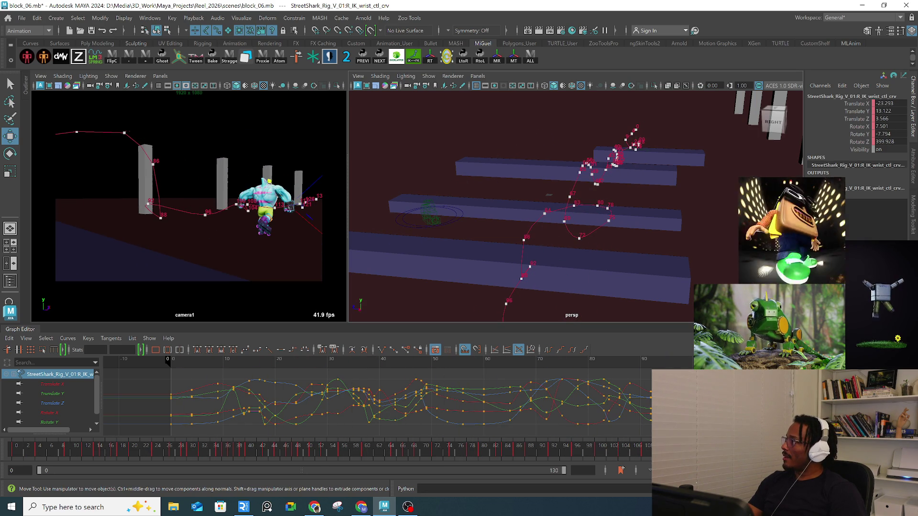
key(alt+Tab)
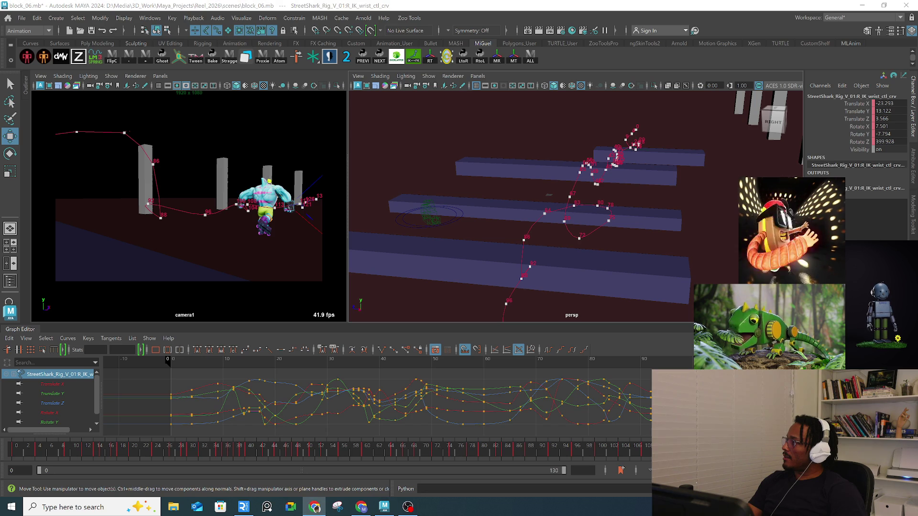